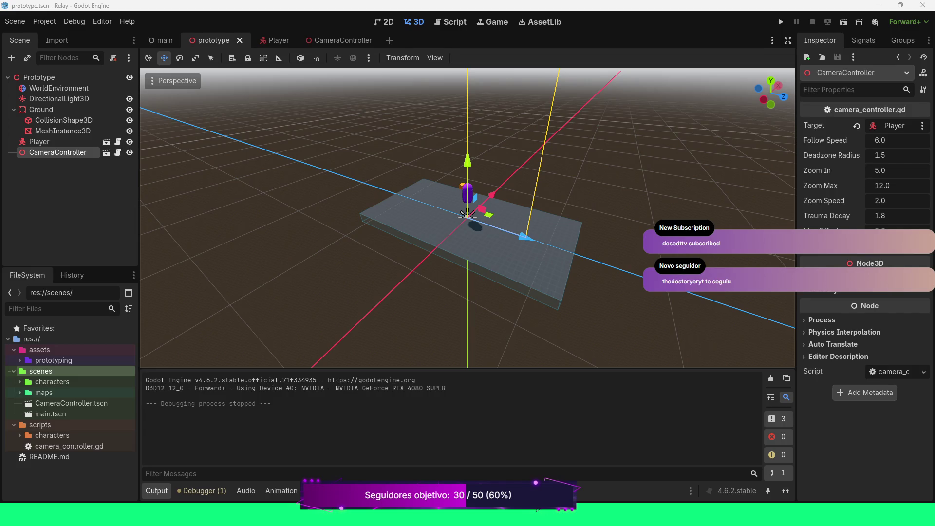
Scroll the prototype scene view to inspect the CameraController targeting Player.
scroll(468, 218, up, 2)
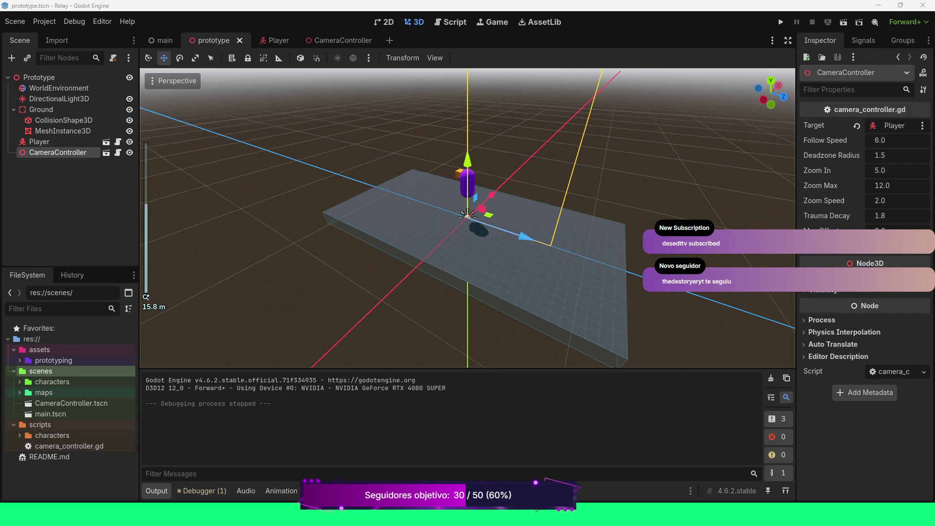
scroll(468, 218, down, 2)
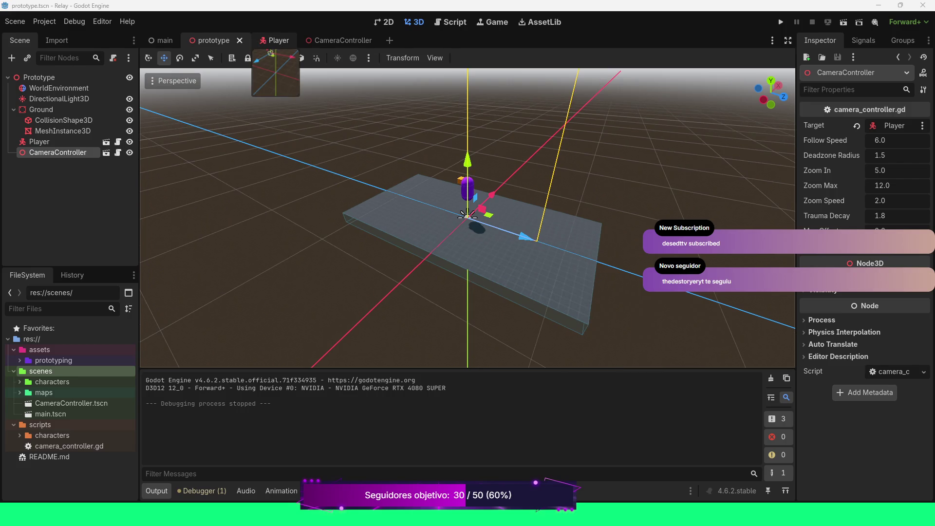
click(274, 41)
click(450, 22)
scroll(525, 209, down, 1)
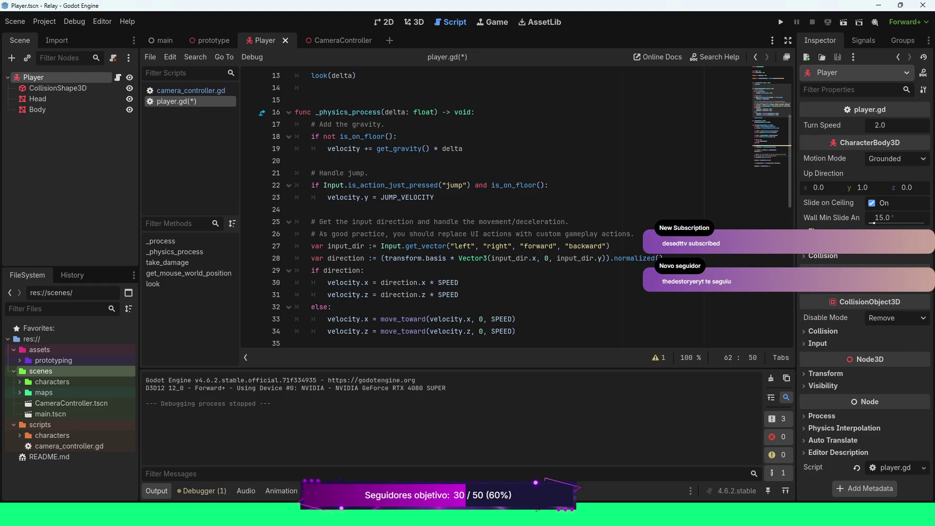
scroll(525, 209, down, 1)
scroll(525, 208, up, 3)
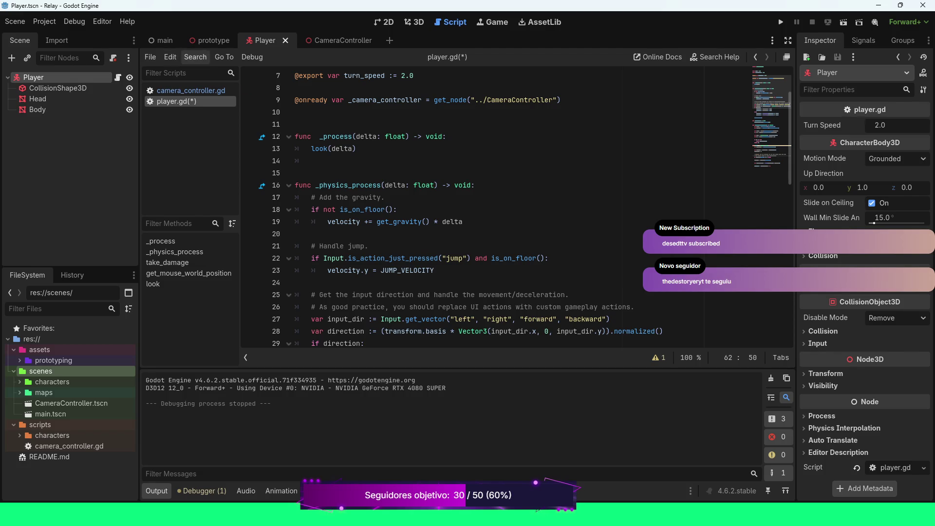
click(209, 40)
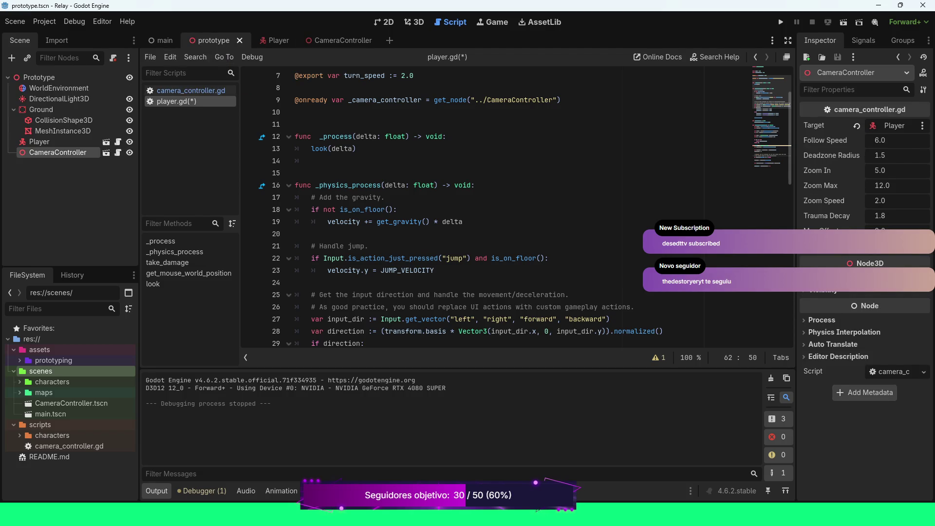
click(414, 22)
drag(468, 214, 195, 214)
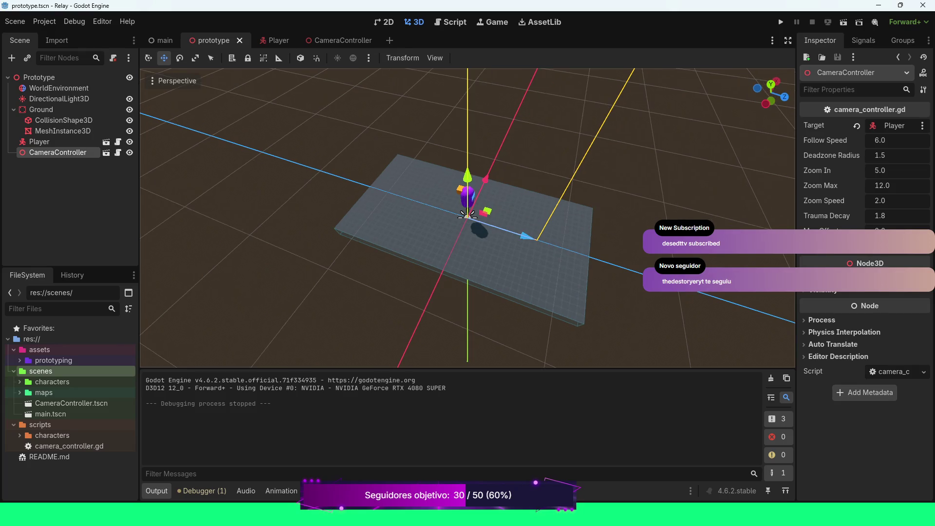
scroll(467, 218, up, 8)
drag(467, 218, 428, 218)
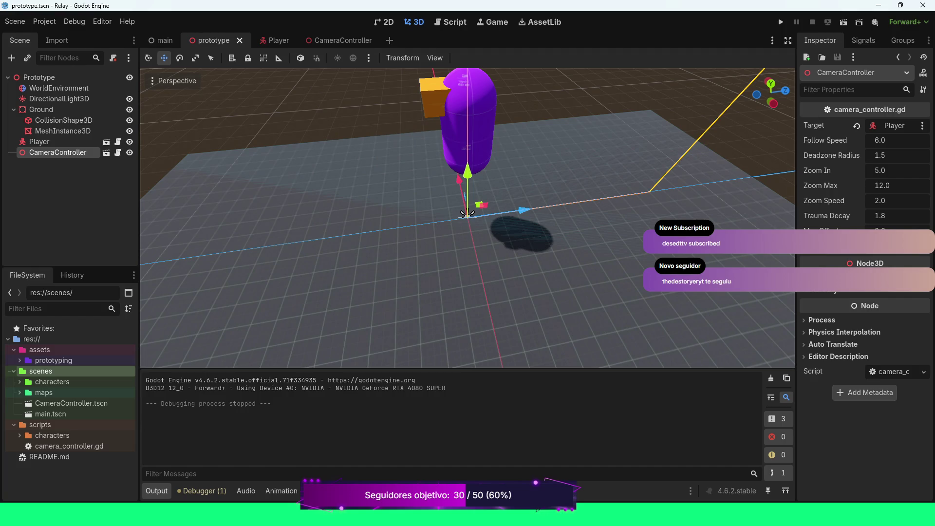
key(F6)
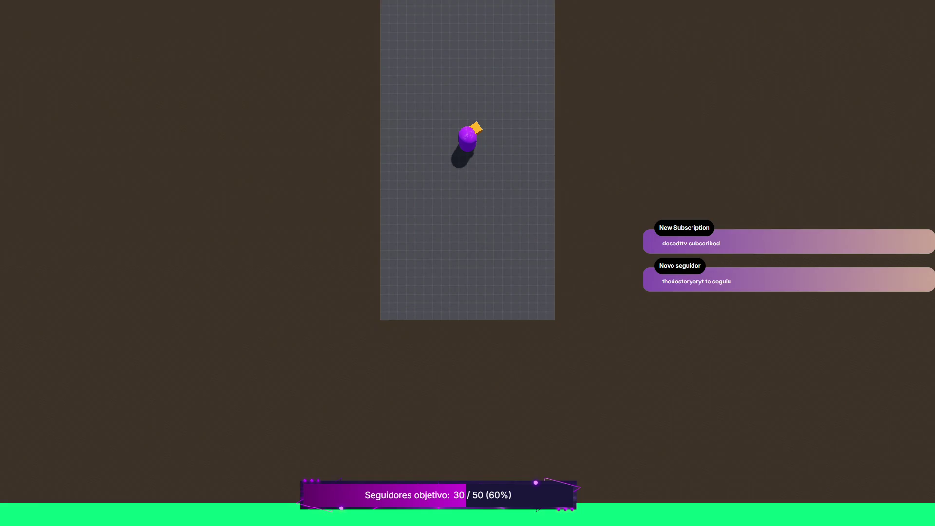
key(a)
key(w)
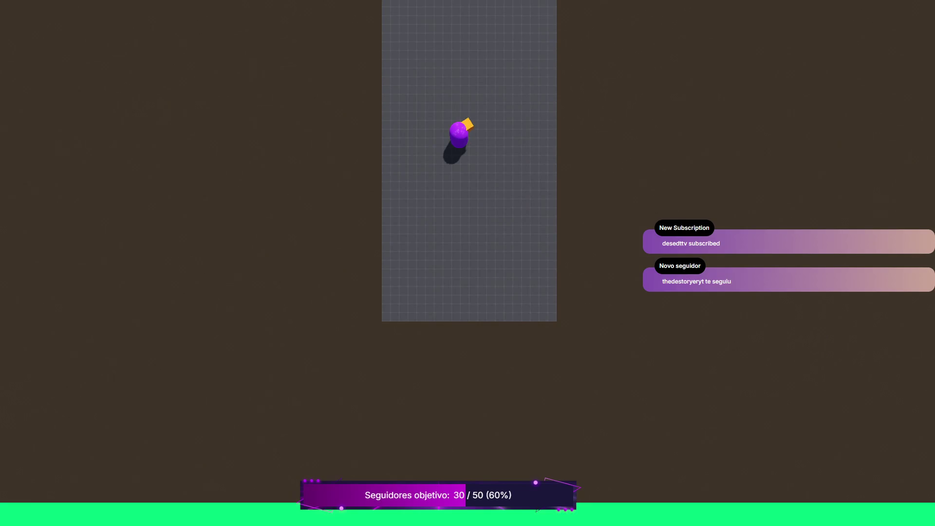
key(alt+F4)
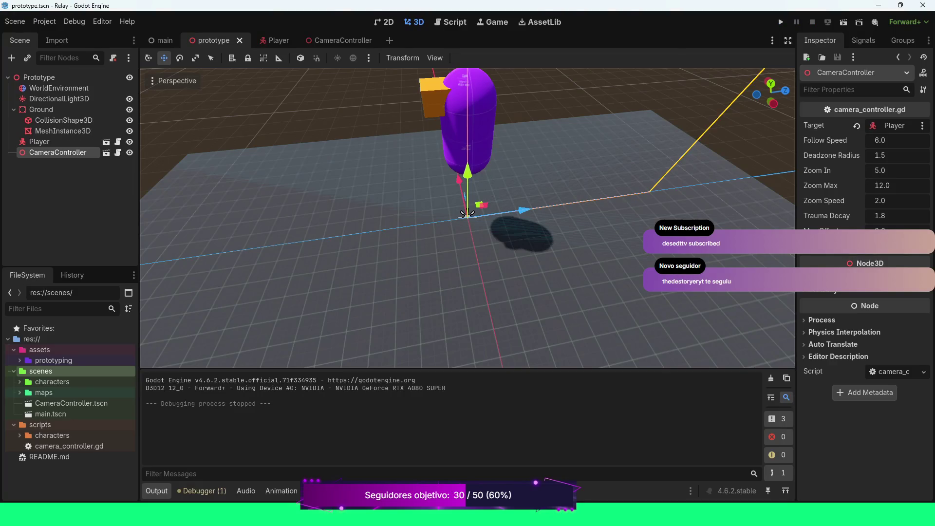
click(15, 21)
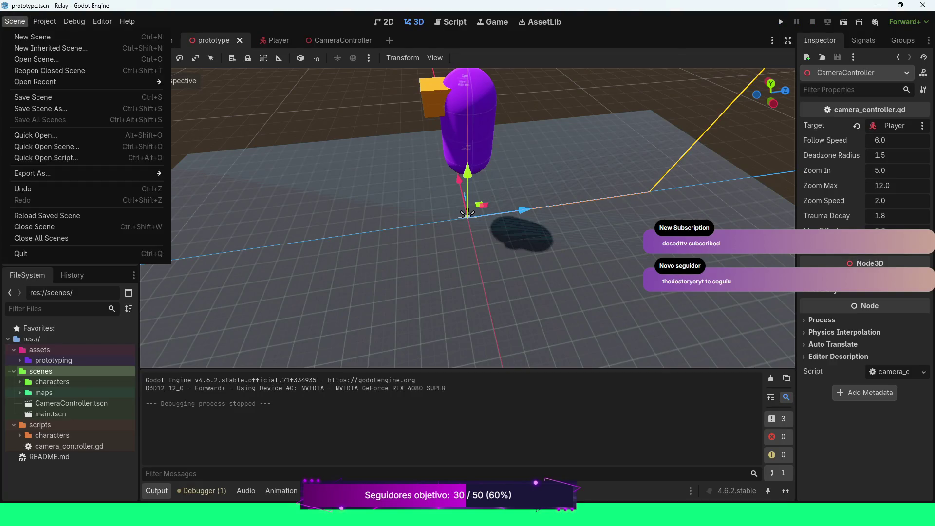
mouse_move(44, 21)
click(70, 37)
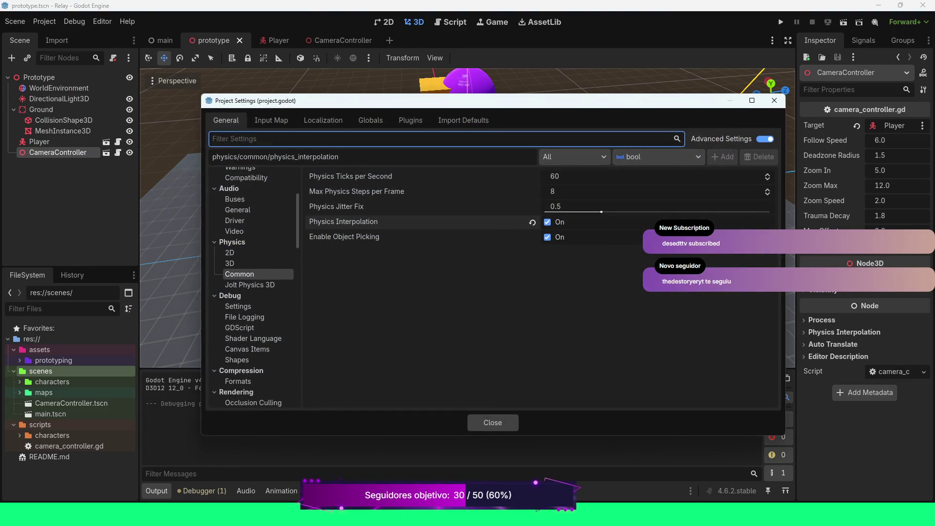
click(272, 120)
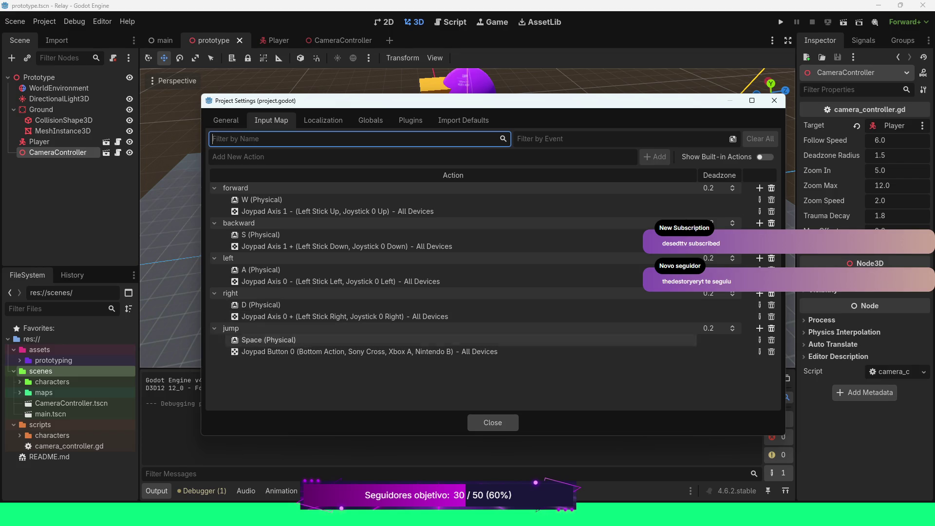
click(775, 100)
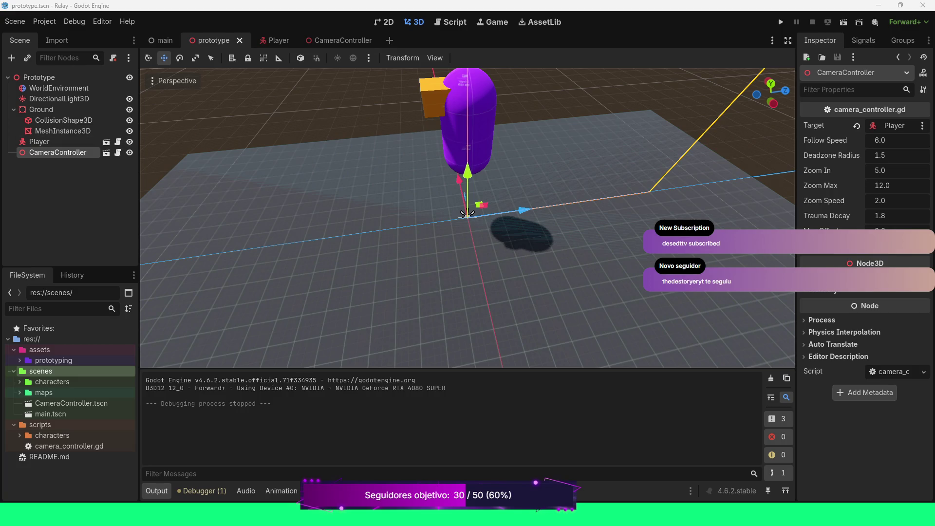
Switch to the Player scene and bring up player.gd at its look() function.
scroll(468, 217, down, 3)
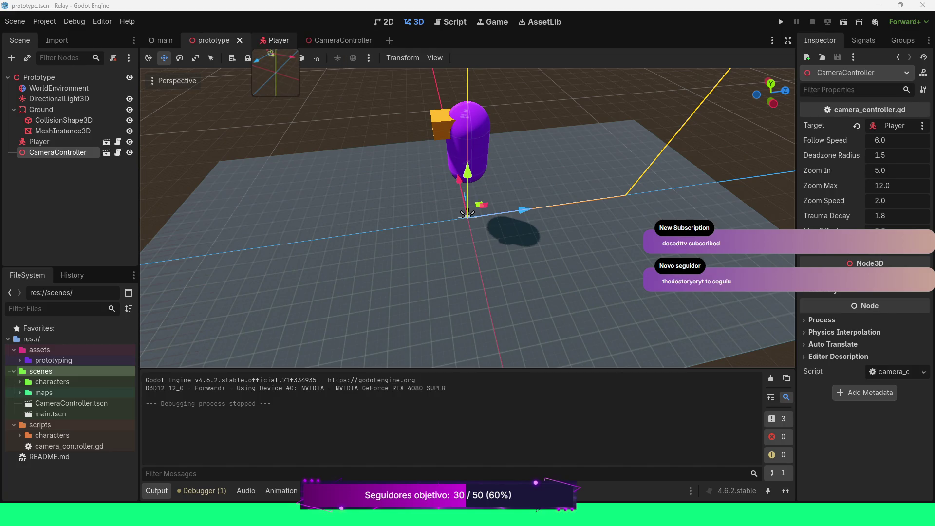
click(275, 40)
click(450, 22)
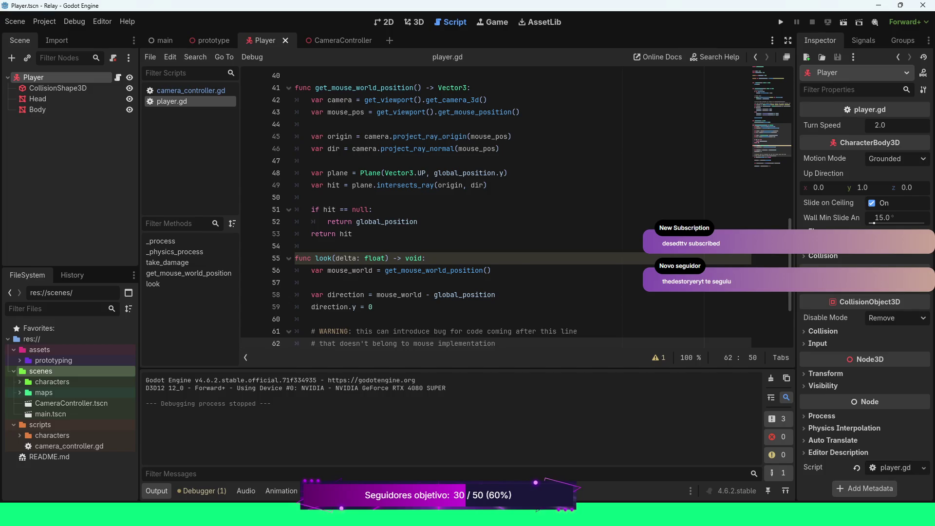
scroll(516, 209, down, 3)
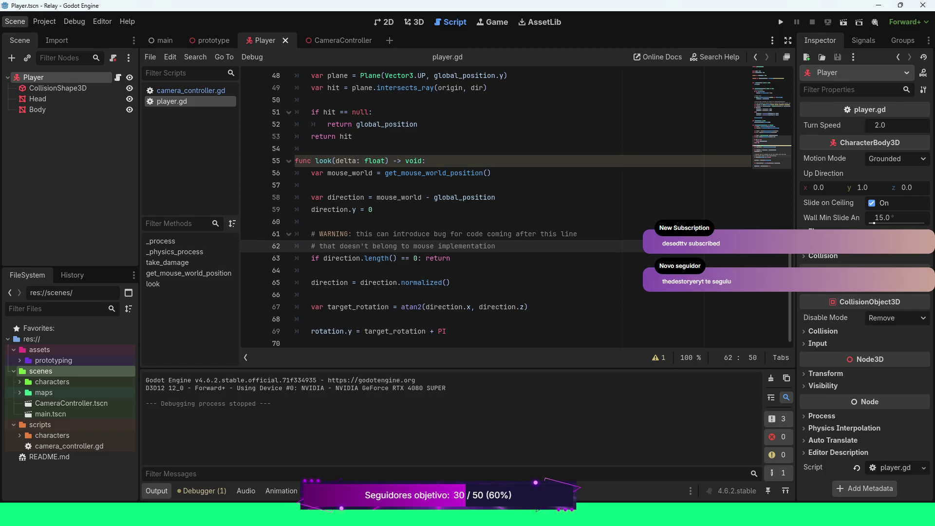
click(44, 22)
click(58, 34)
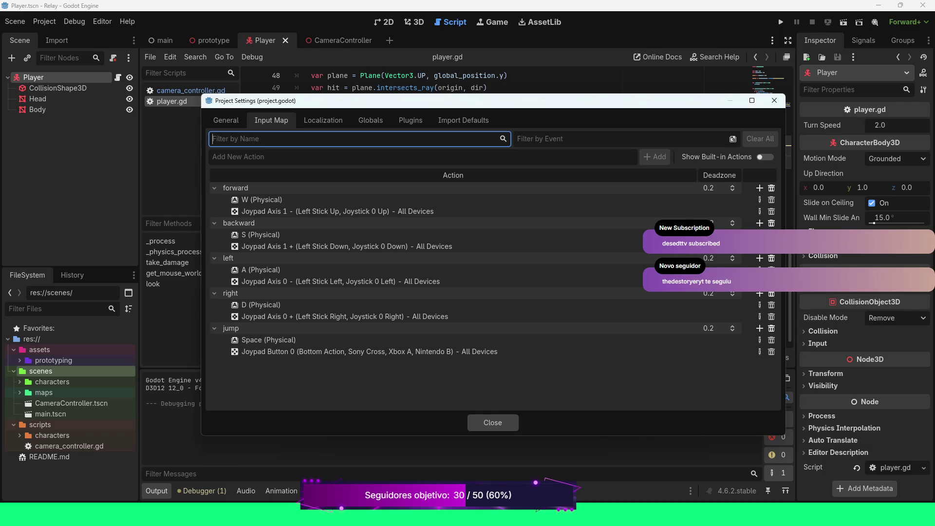
Add new aim_left and aim_right actions to the Input Map.
text(ai)
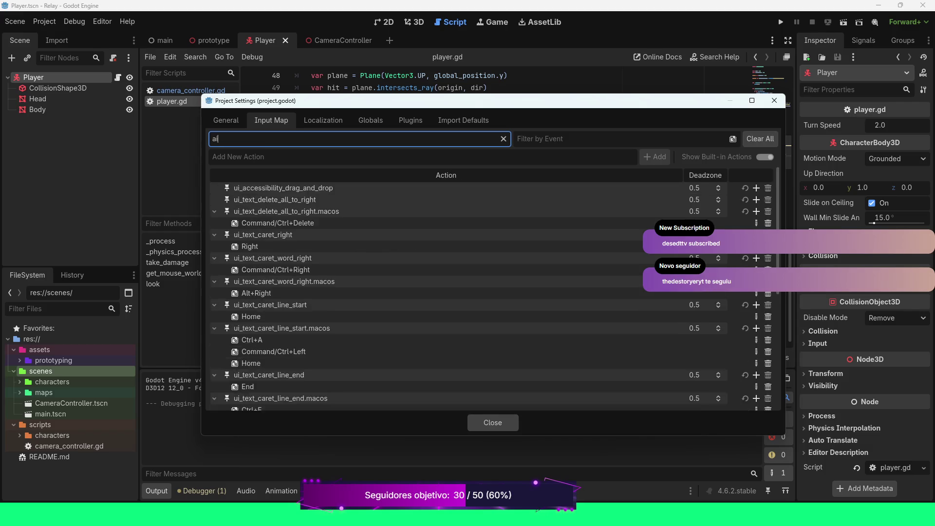
text(m_)
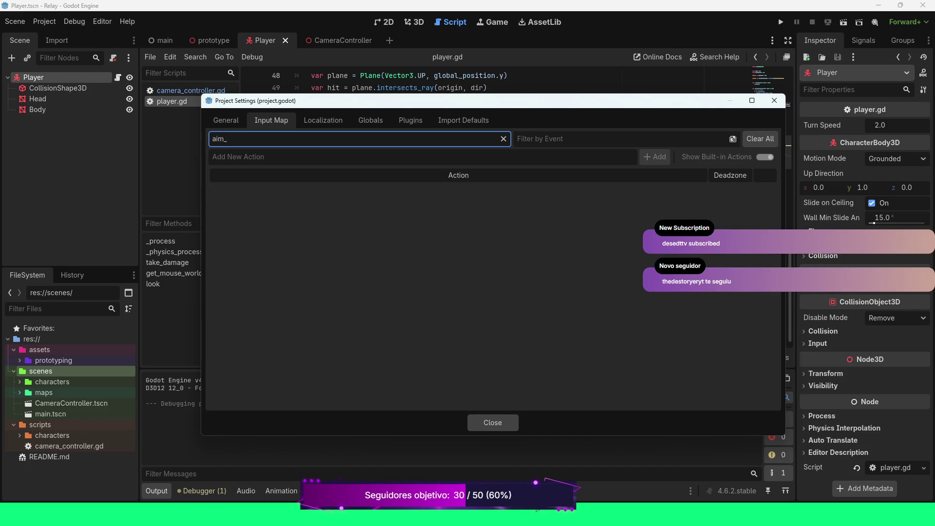
key(BackSpace)
key(BackSpace)
key(BackSpace)
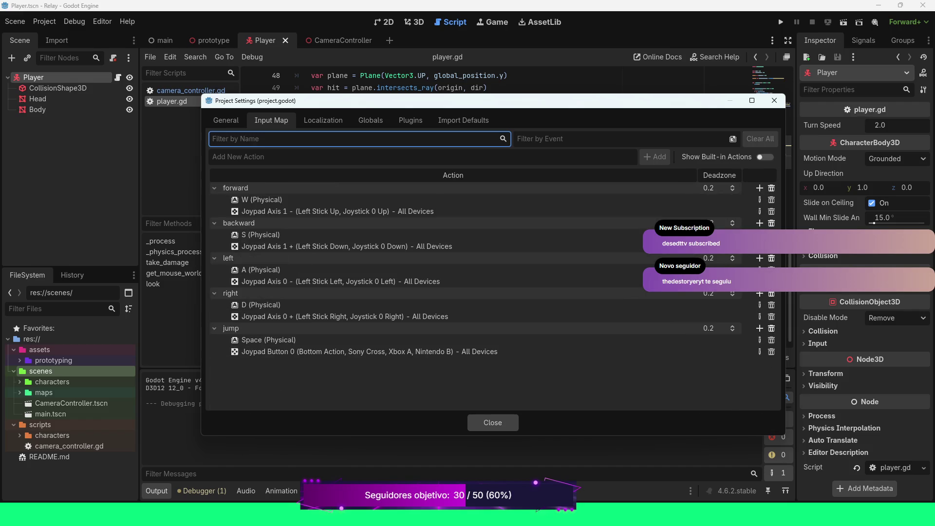
click(213, 157)
text(aim_left)
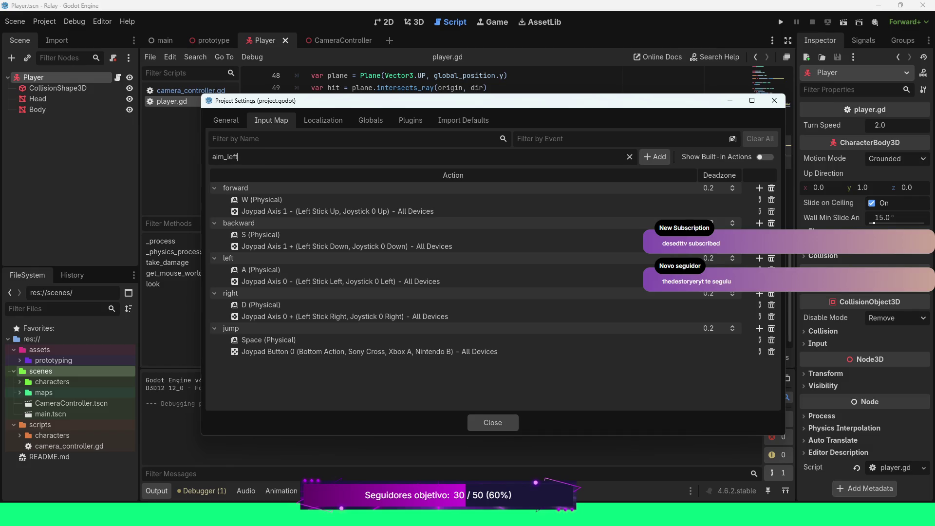
key(Return)
text(aim_right)
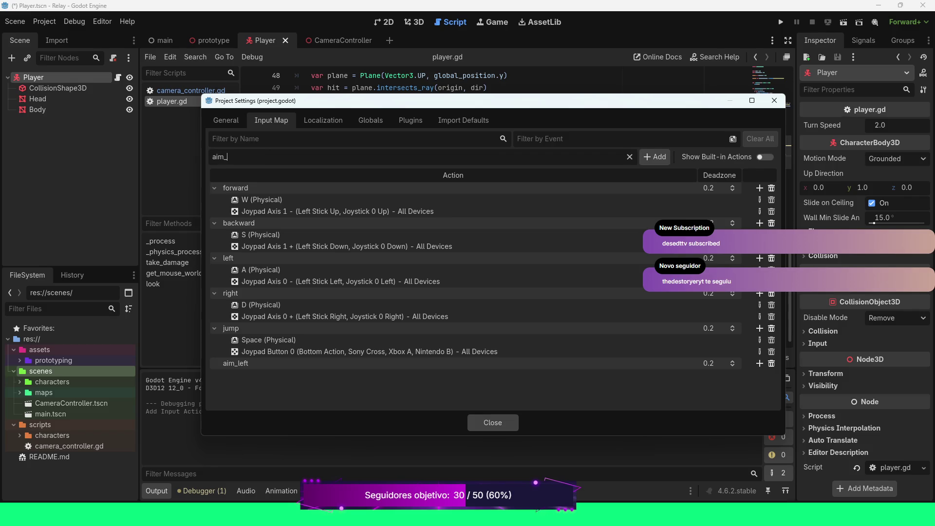
key(Return)
Add aim_up and aim_down actions to the Input Map.
text(aim)
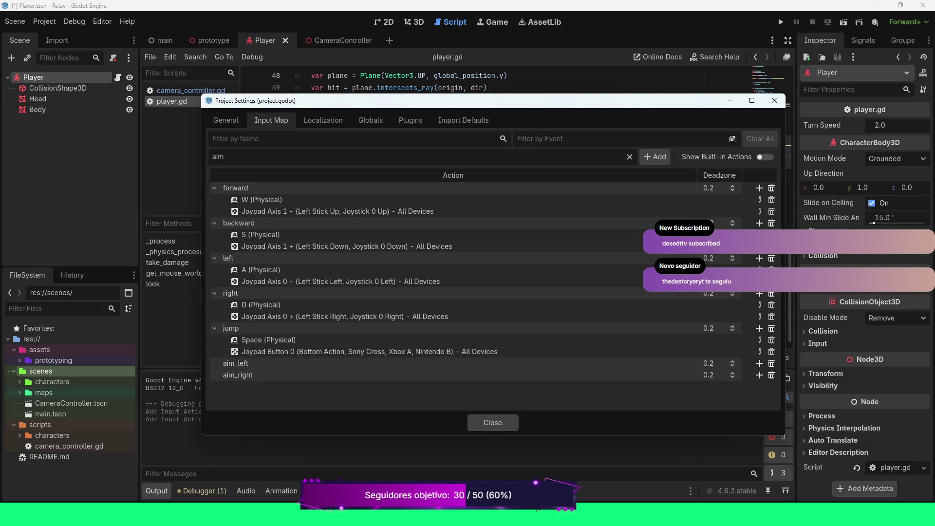
text(forward)
key(BackSpace)
key(BackSpace)
key(BackSpace)
key(BackSpace)
text(up)
key(Return)
text(aim_down)
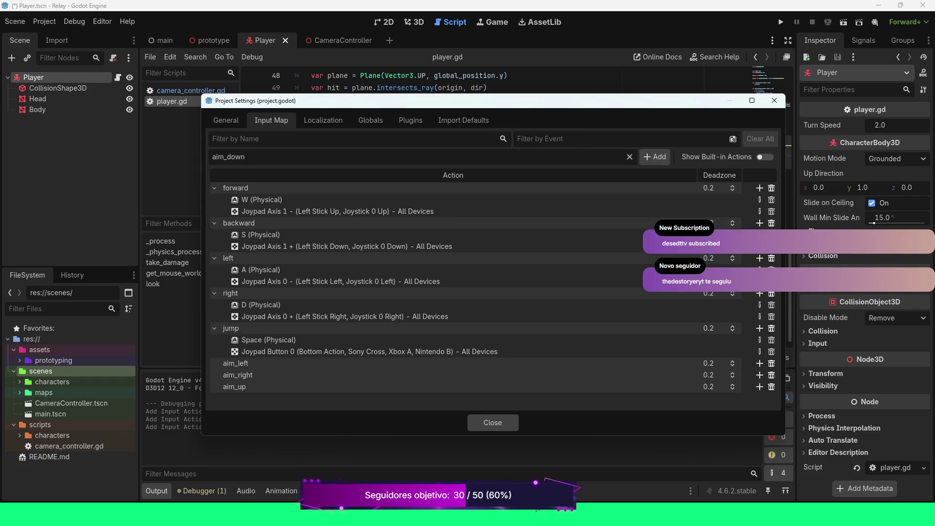
key(Return)
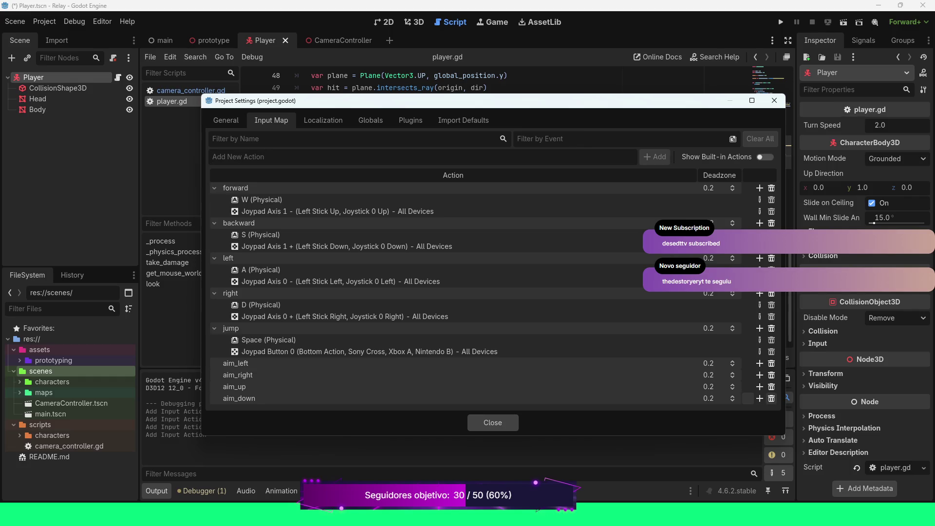
Delete the aim_up and aim_down actions, then begin adding an event to aim_left.
click(772, 387)
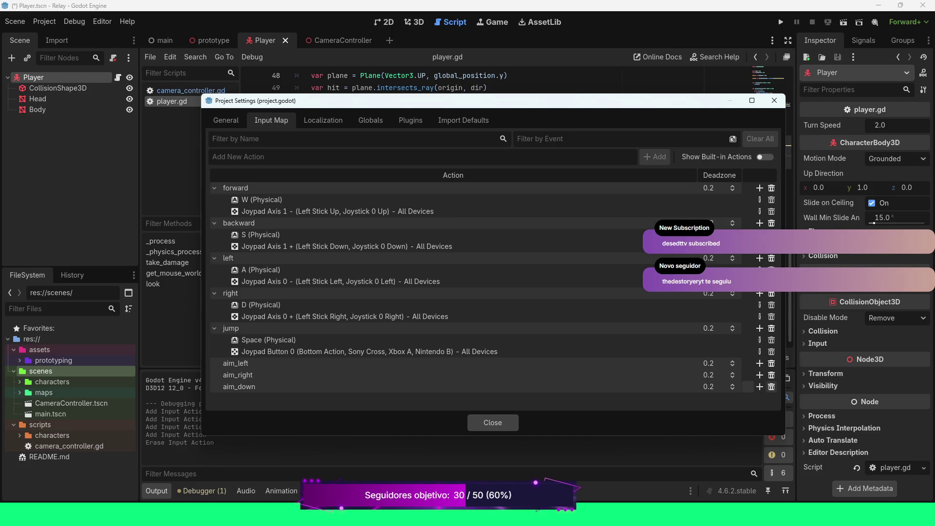
click(771, 386)
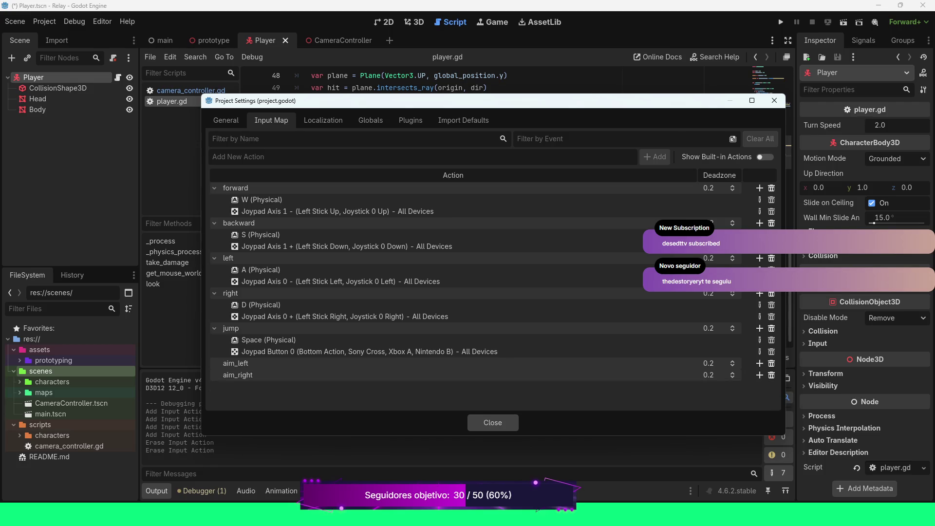
click(759, 364)
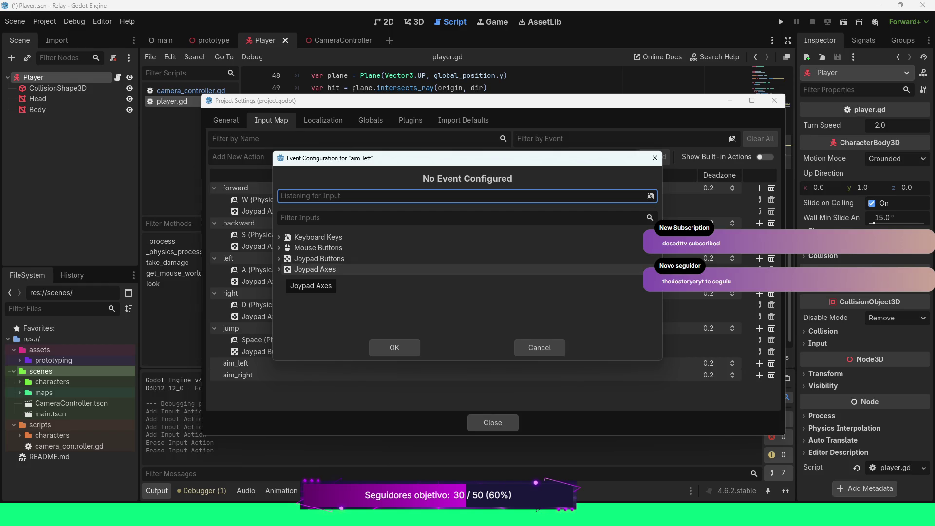
Bind aim_left to Joypad Axis 2 − and aim_right to Joypad Axis 2 +, then close Project Settings.
click(281, 270)
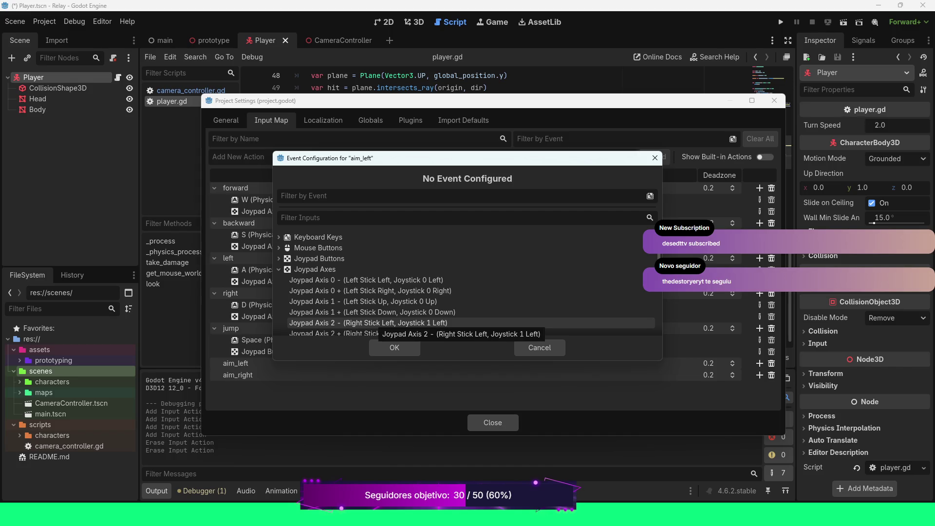
click(377, 322)
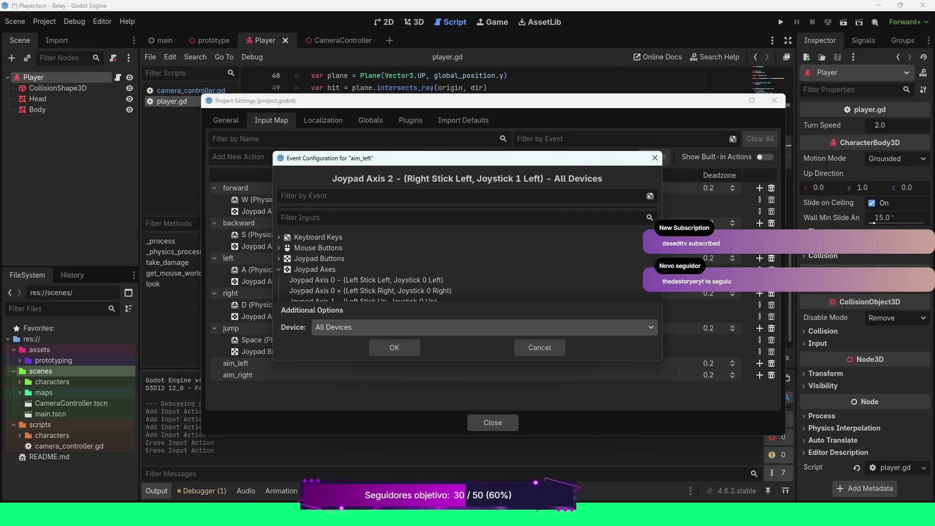
click(403, 347)
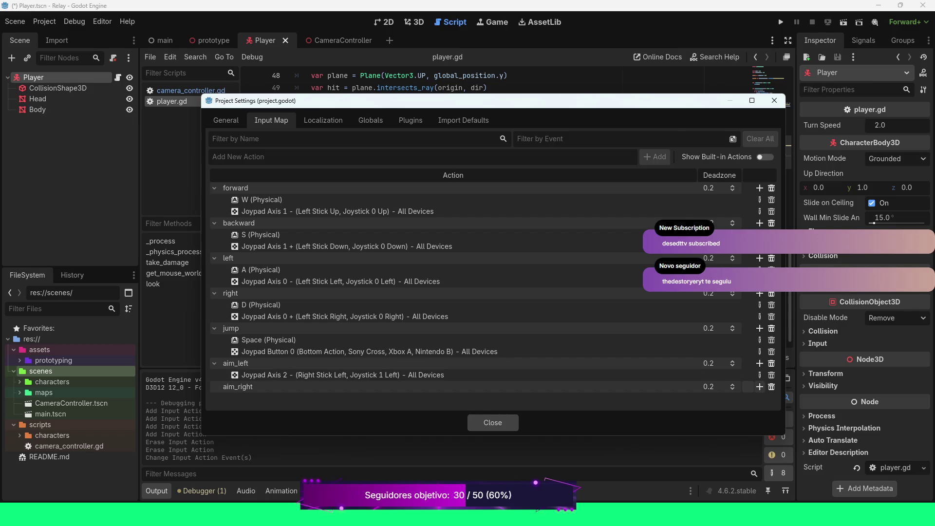
click(759, 386)
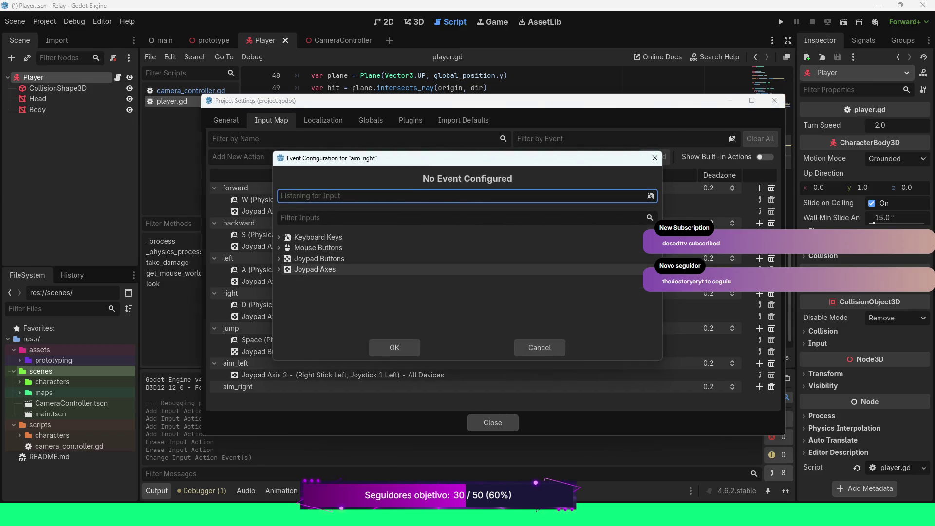
double_click(315, 269)
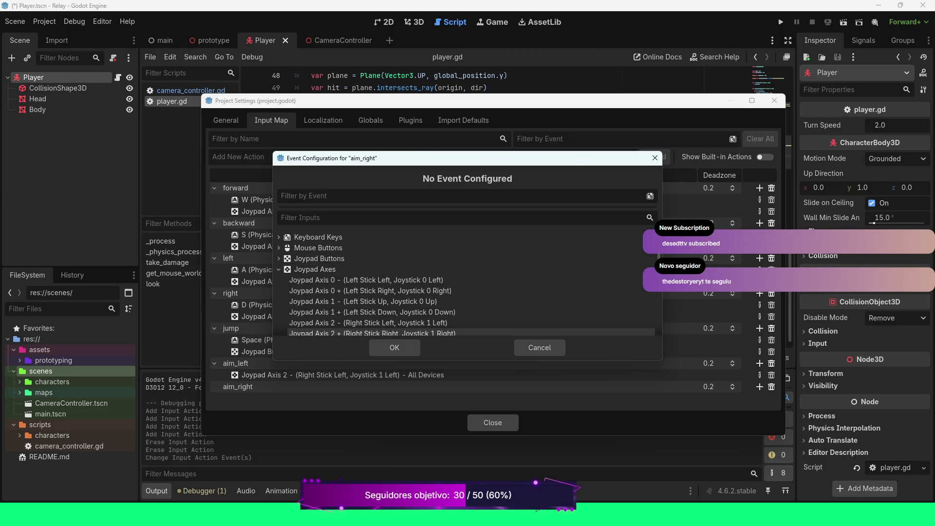
click(370, 333)
click(395, 347)
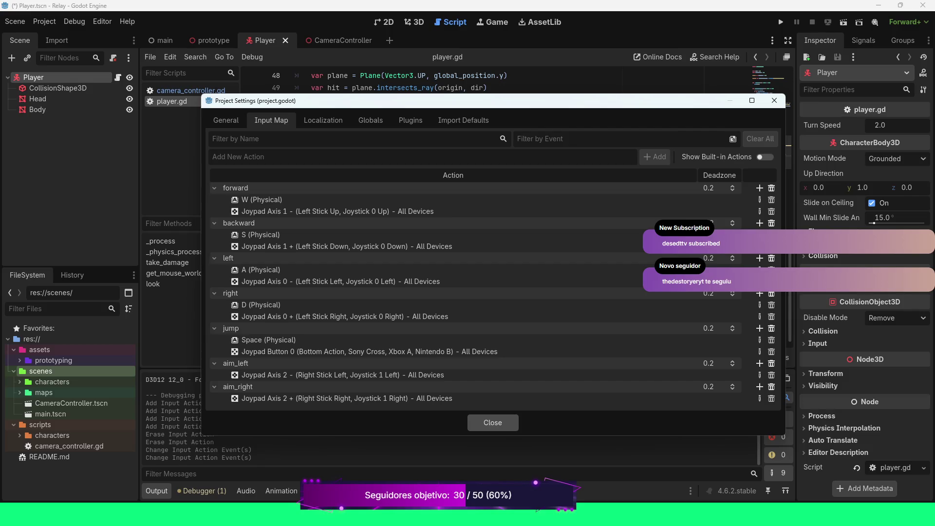
click(493, 422)
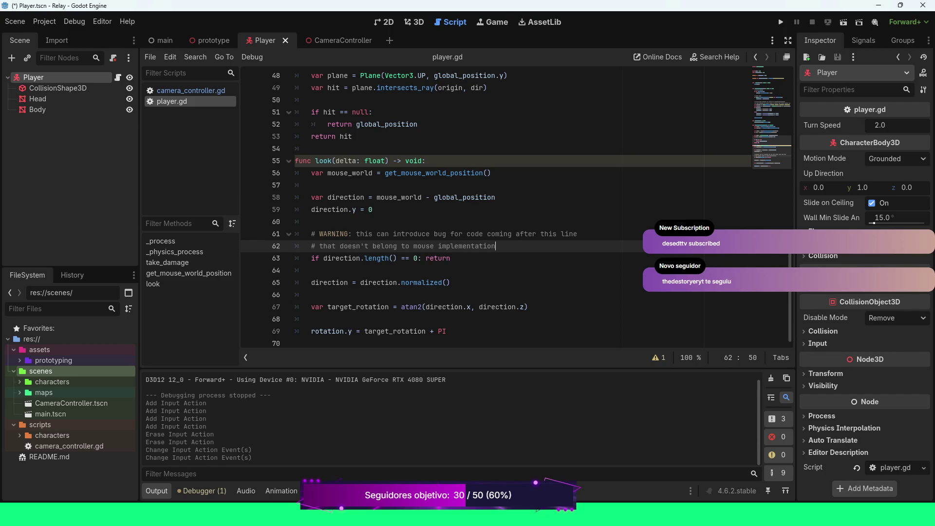
Add 'func get_controller_aim_direction() -> Vector3:' as a new top-level function below look().
click(447, 331)
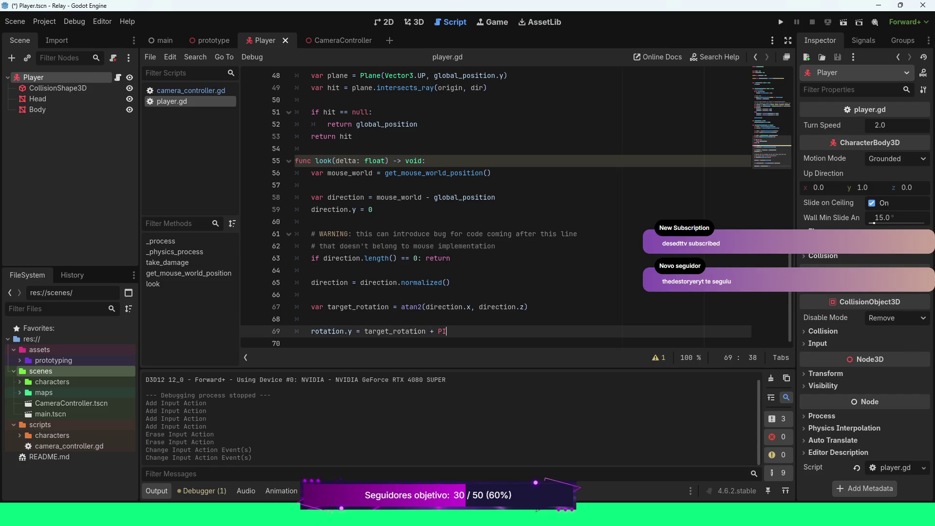
key(Return)
key(BackSpace)
key(Return)
text(func)
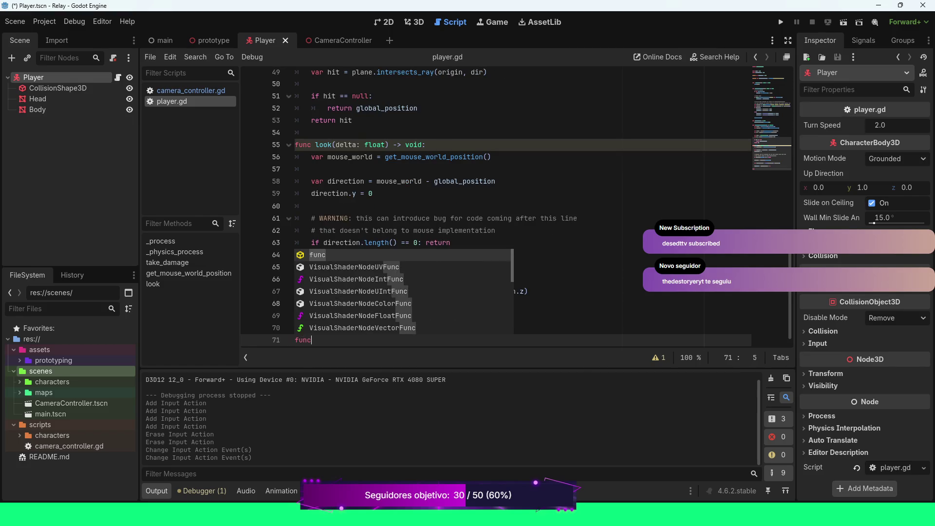
key(Escape)
text( get)
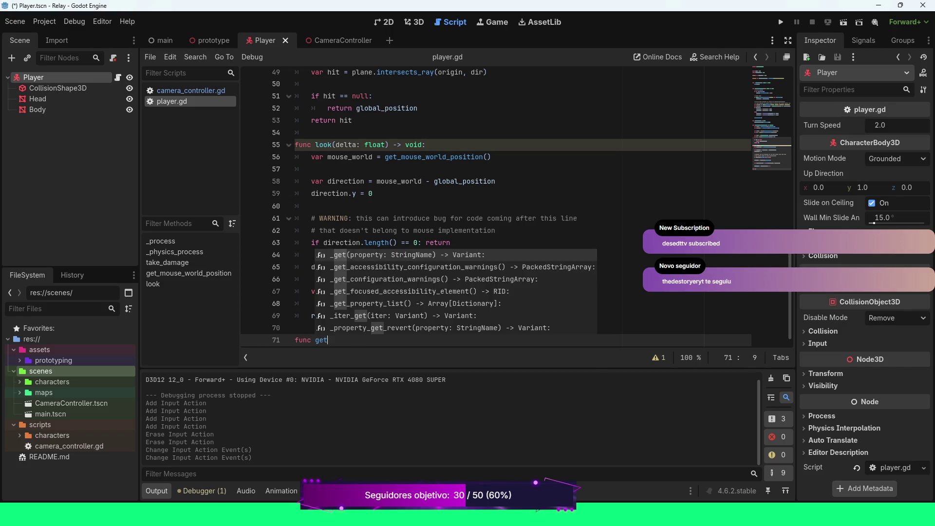
text(_controller_)
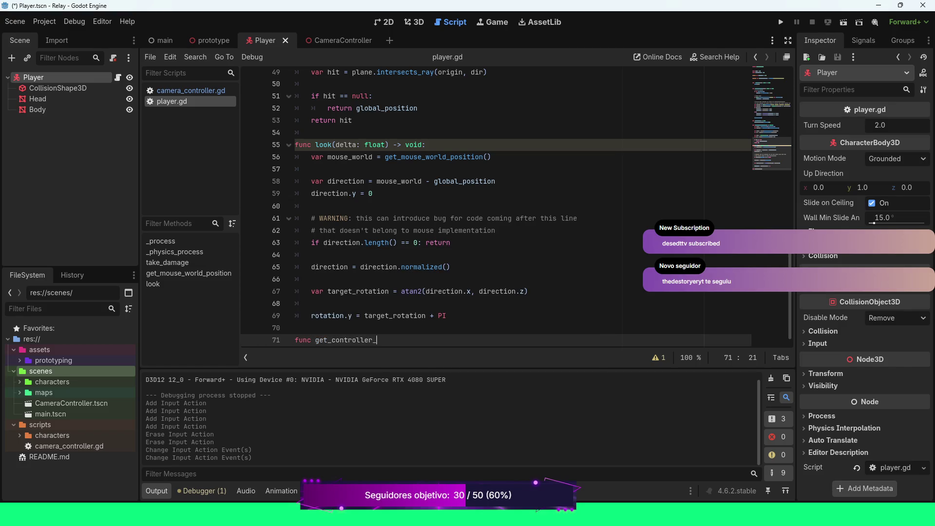
text(aim_dire)
text(ction() )
text(-> Vect)
text(or)
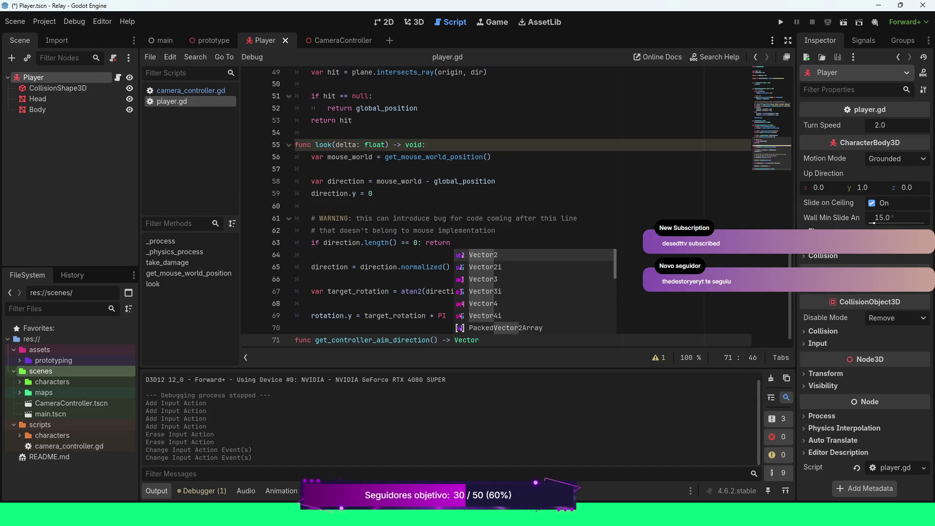
text(3:)
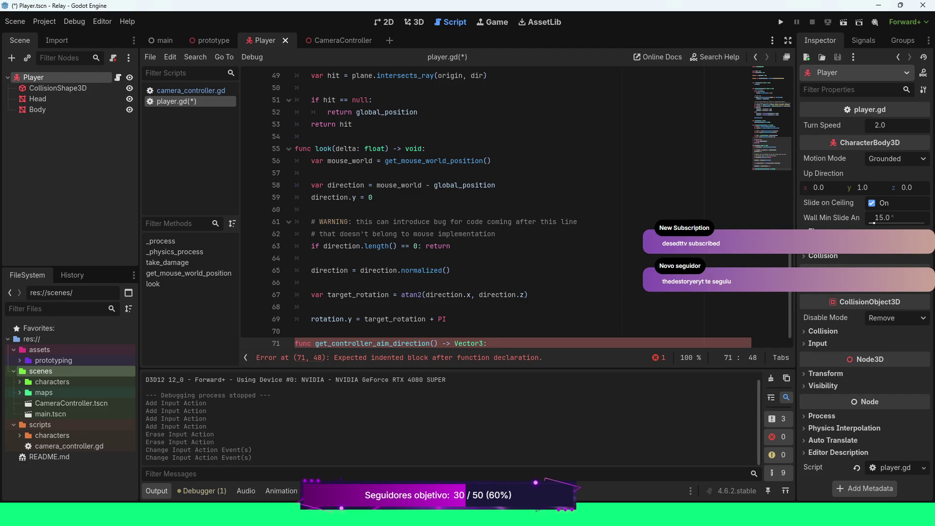
key(Return)
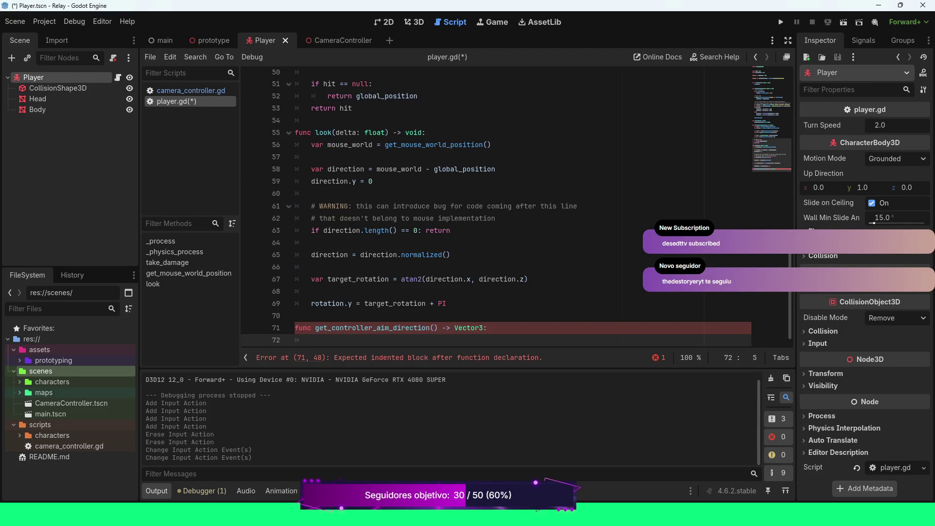
Start its body with 'var input_dir = Input.get', picking get_action_raw_strength from completion.
text(var input)
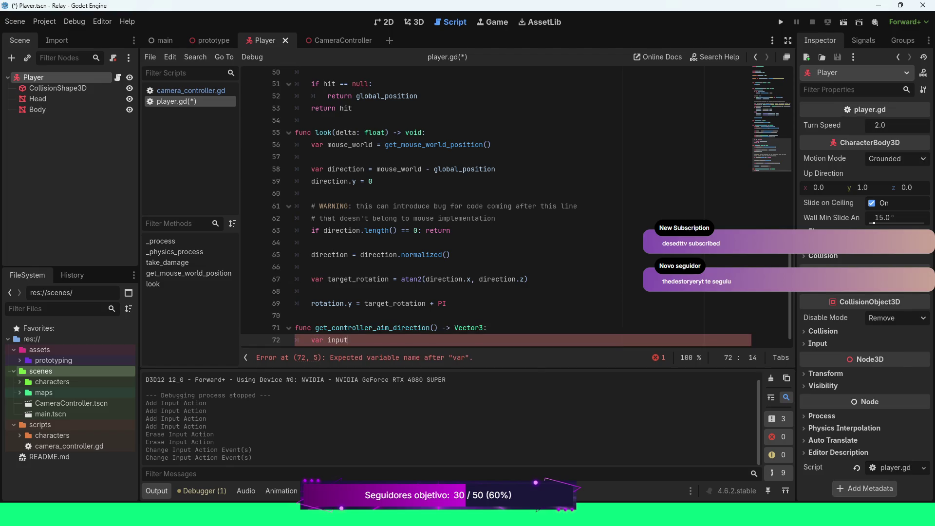
text(_dir )
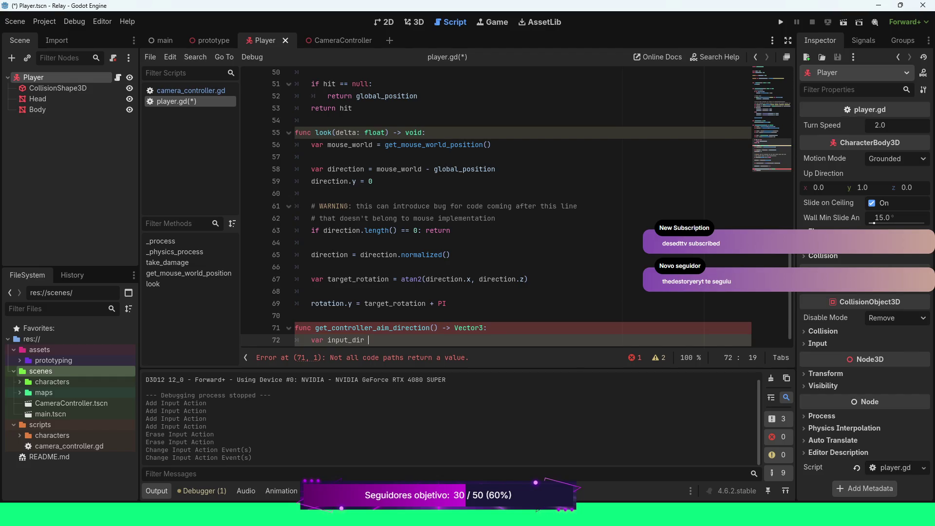
text(=)
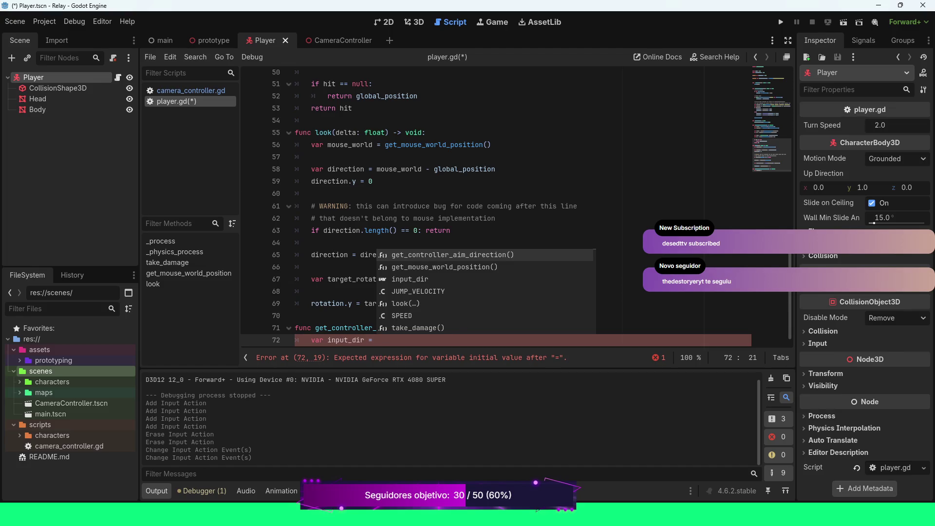
key(Escape)
key(BackSpace)
key(BackSpace)
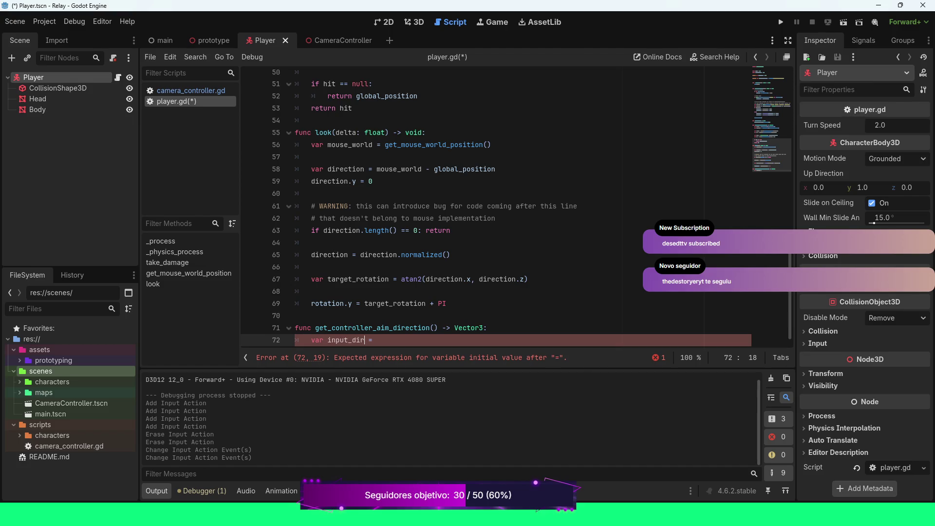
text(=)
key(ctrl+space)
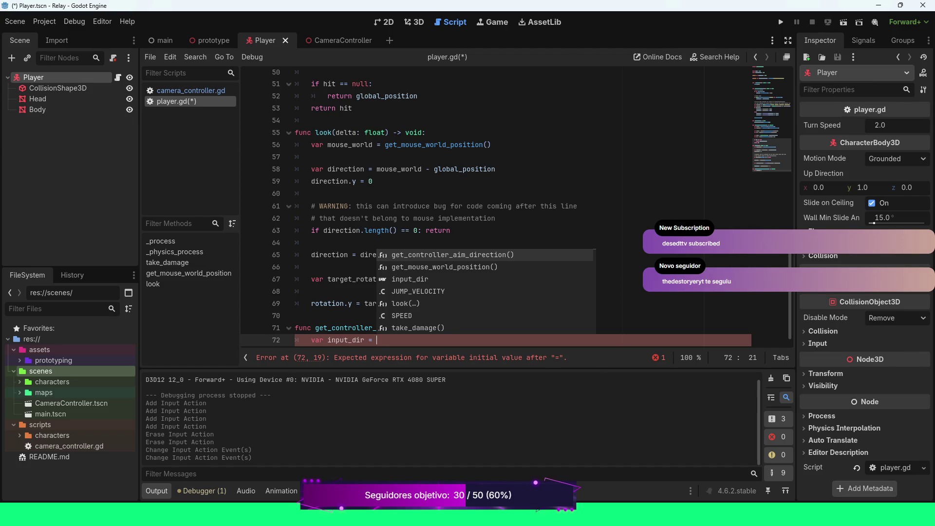
text(Input.get)
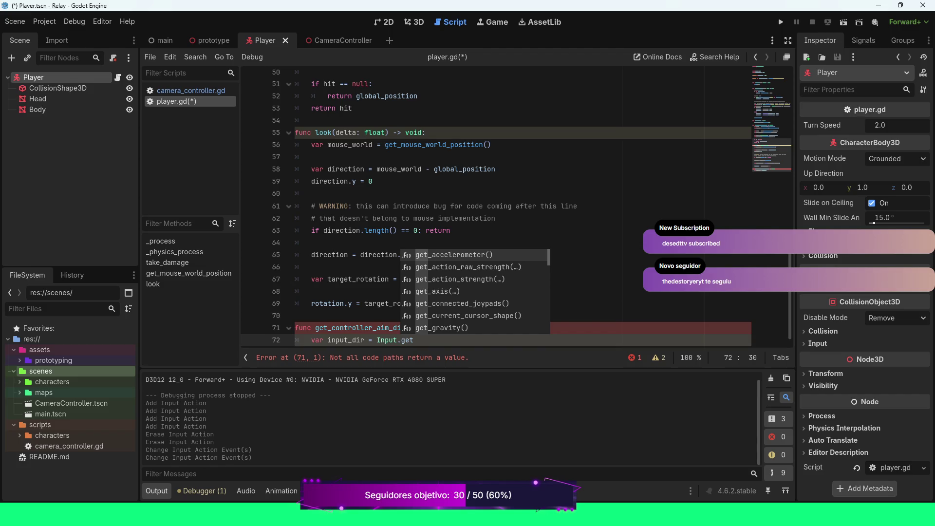
key(Down)
Make input_dir get_action_raw_strength("aim_left") minus get_action_raw_strength("aim_right"), ending with a comma.
key(Return)
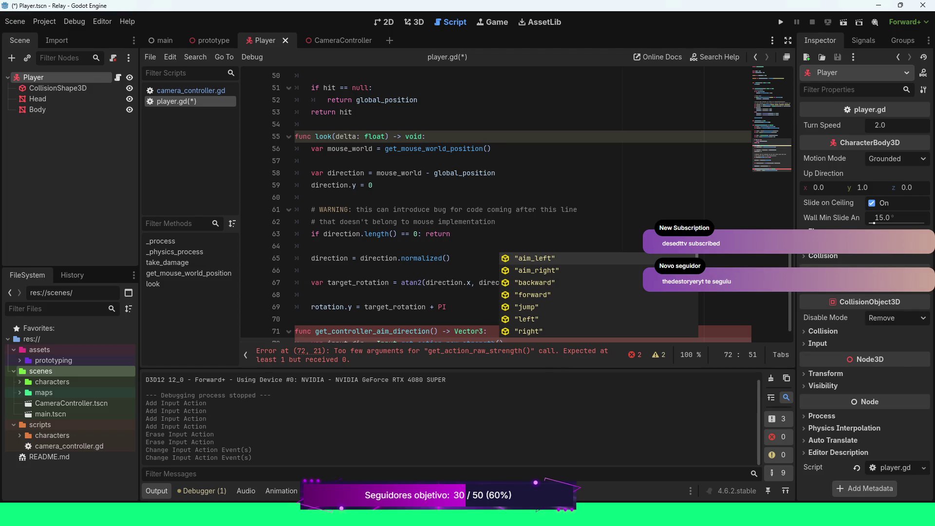
key(Return)
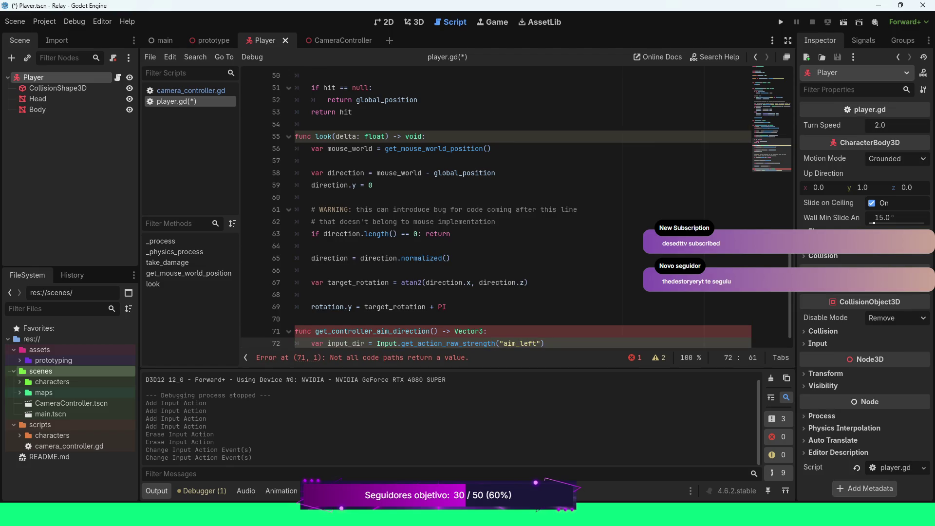
key(End)
text(- )
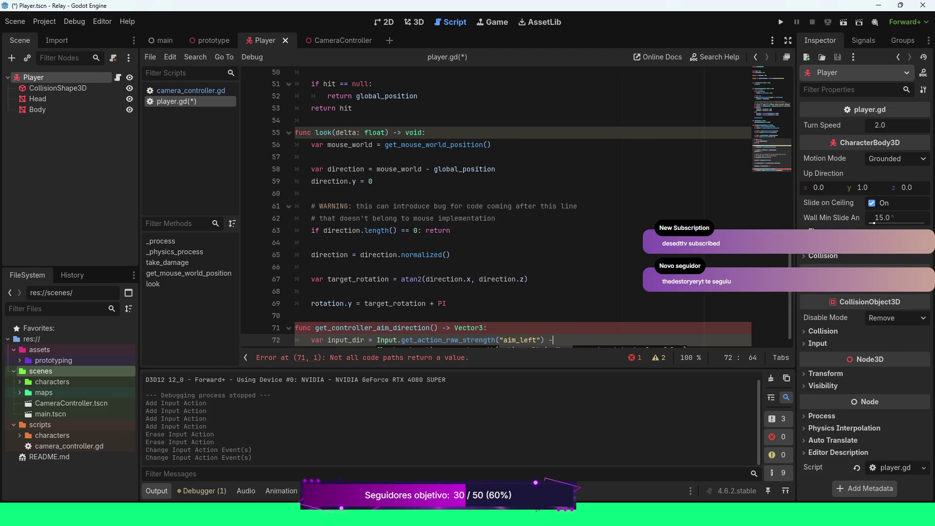
text(Input.get)
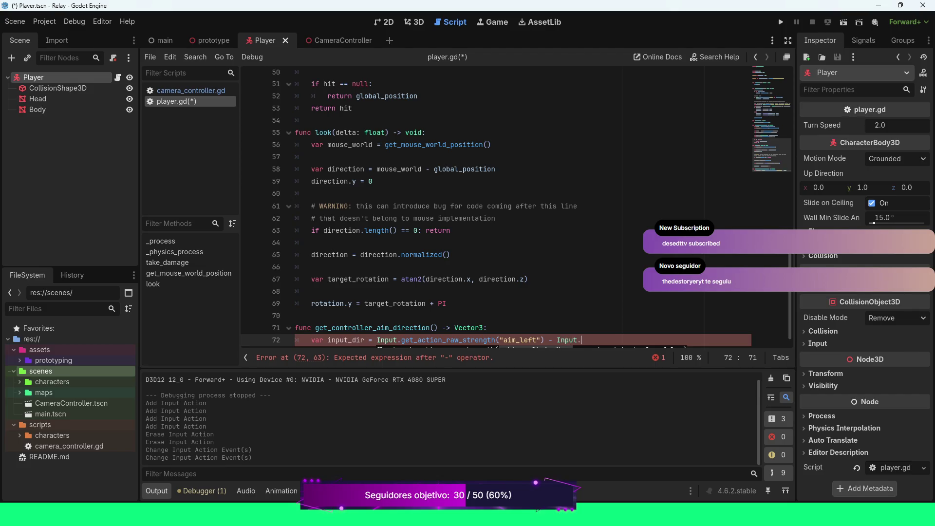
text(_)
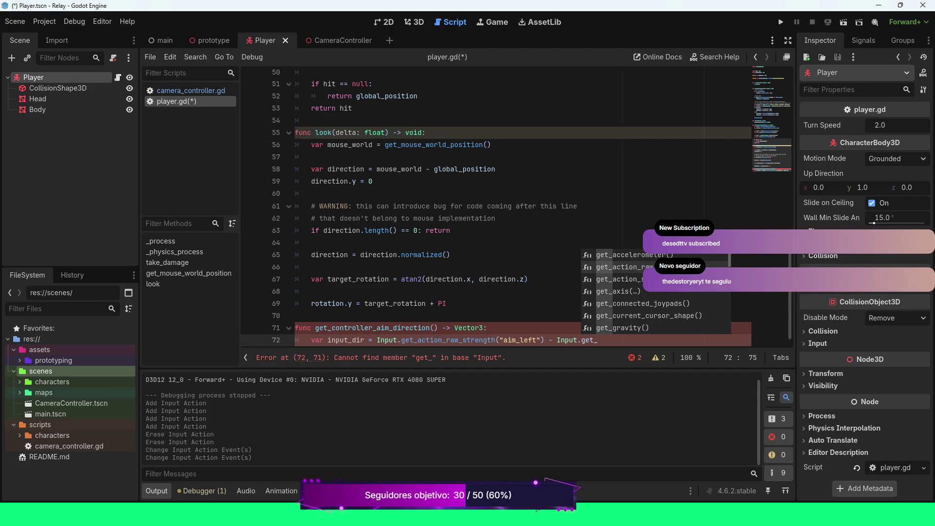
key(Return)
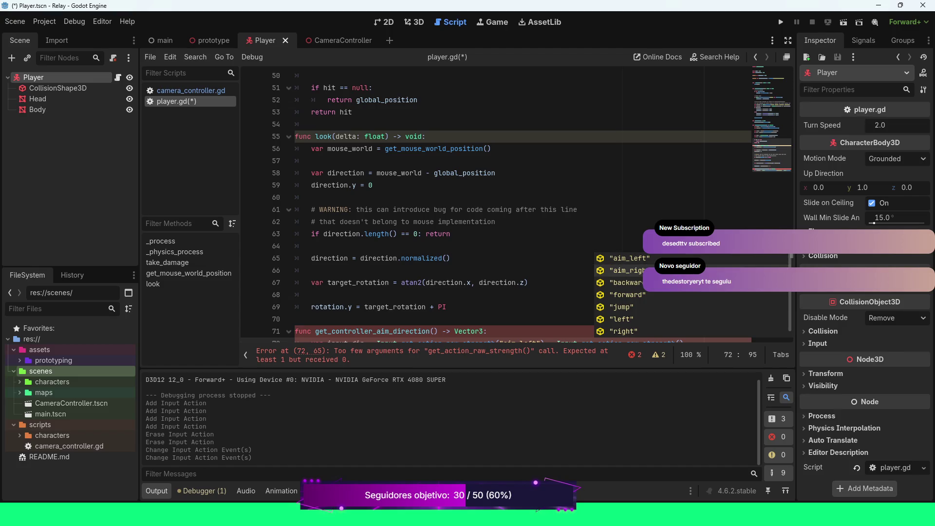
key(Return)
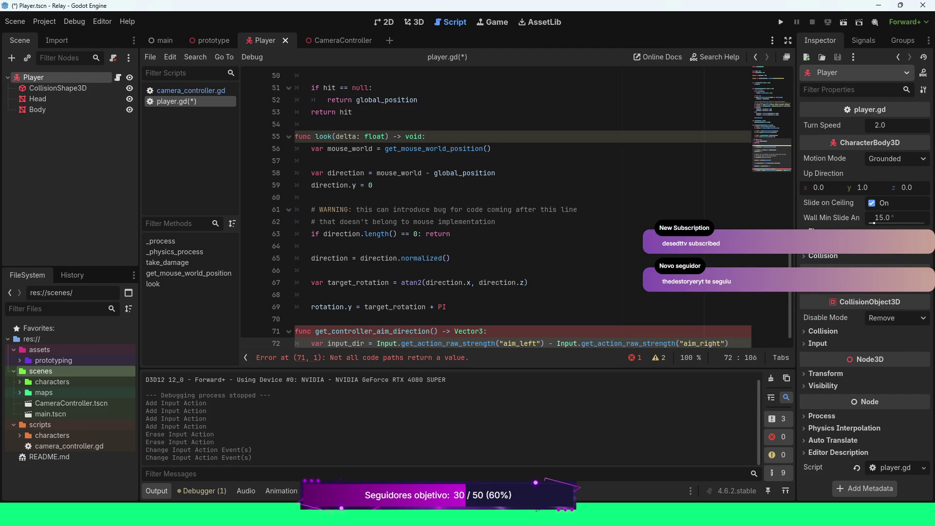
text())
text(,)
key(Return)
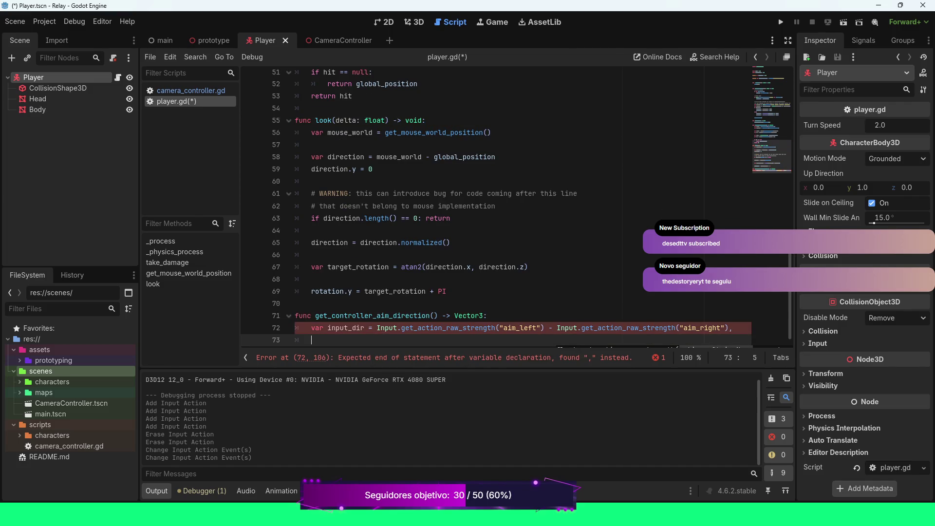
Add a '#' line and a '0.0' line after the input_dir expression.
text(//)
key(BackSpace)
key(BackSpace)
key(BackSpace)
text(#)
key(Return)
text(0.0)
key(Return)
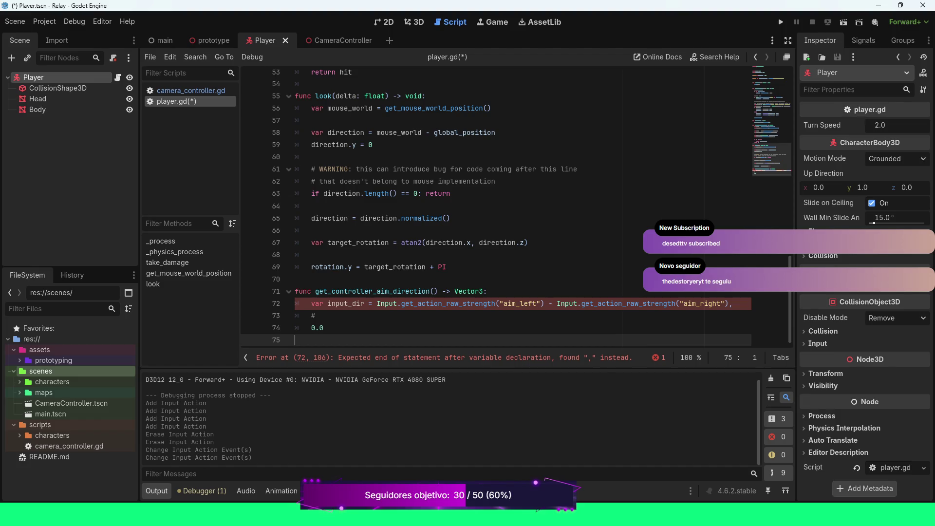
Put a closing ')' on its own line below 0.0.
scroll(496, 205, up, 1)
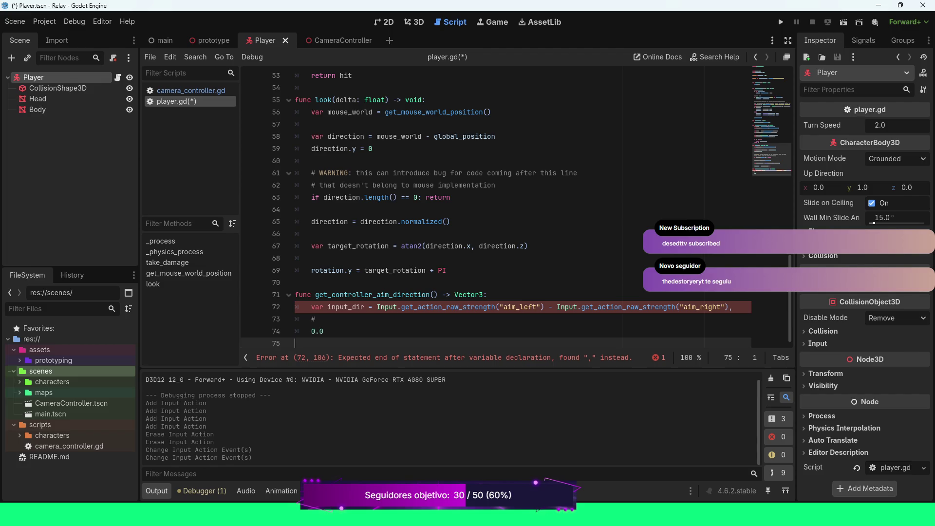
click(496, 307)
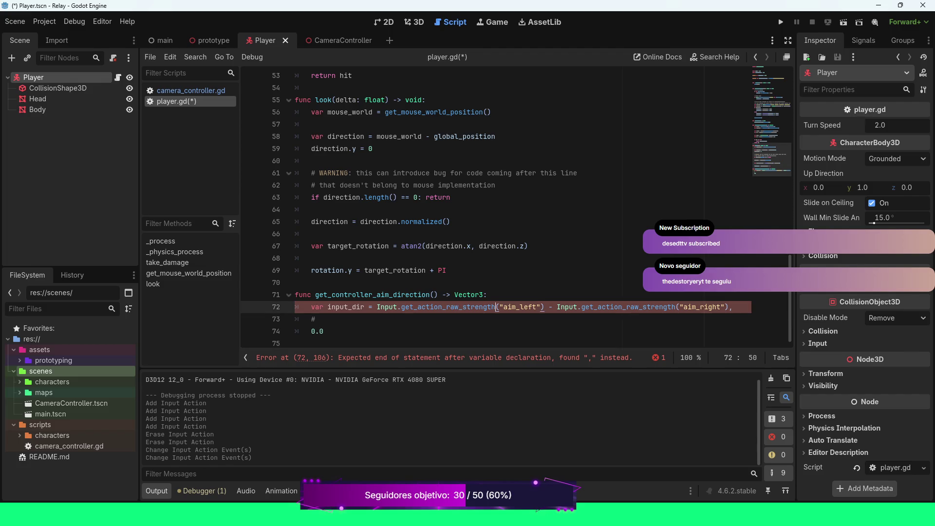
key(Down)
key(Down)
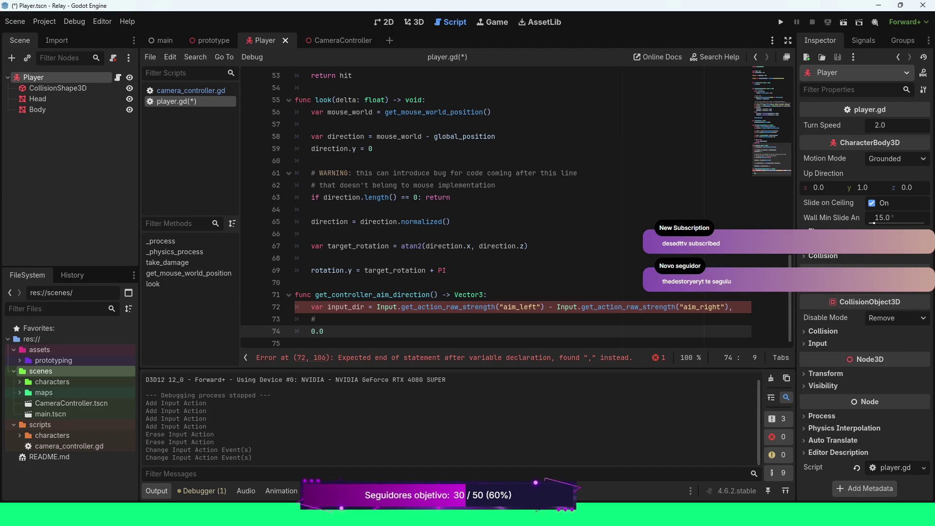
key(Return)
text())
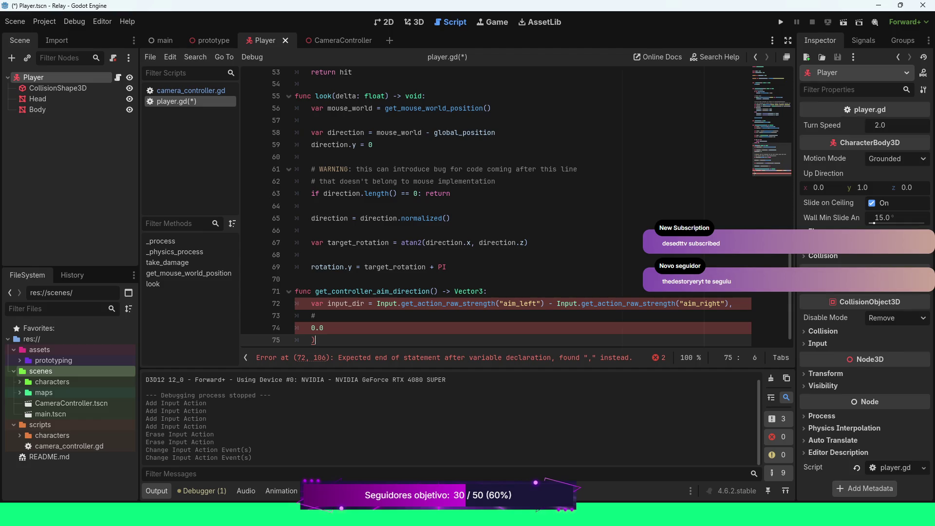
scroll(517, 207, down, 1)
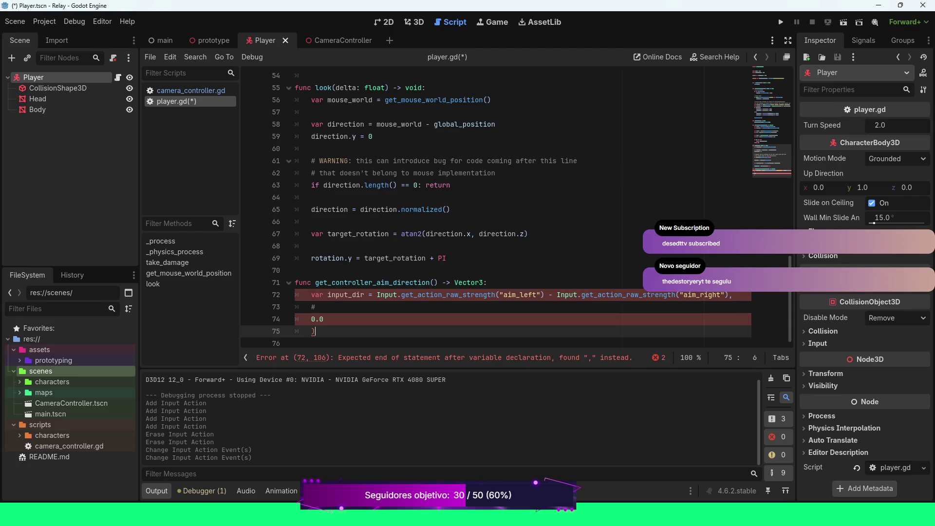
click(377, 295)
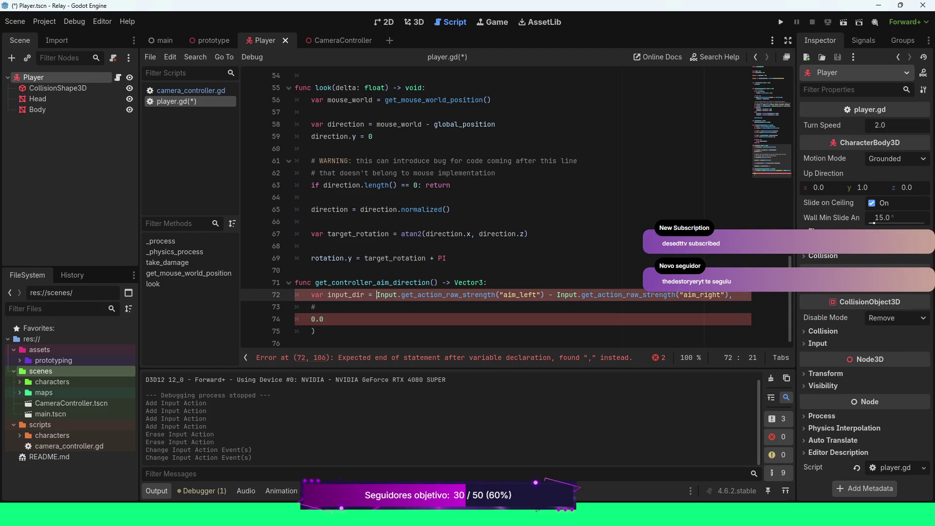
Insert 'Vector2(' before Input on line 72 to wrap the expression.
text(Vec)
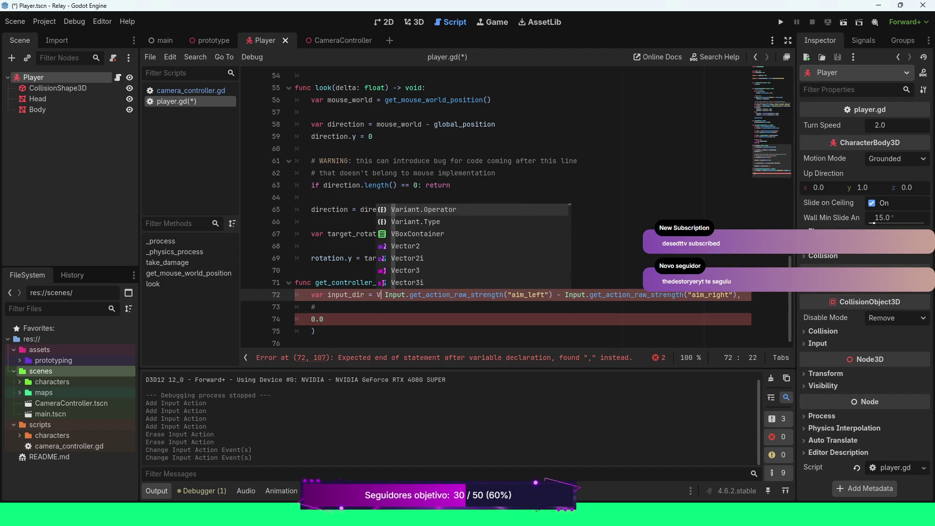
key(Return)
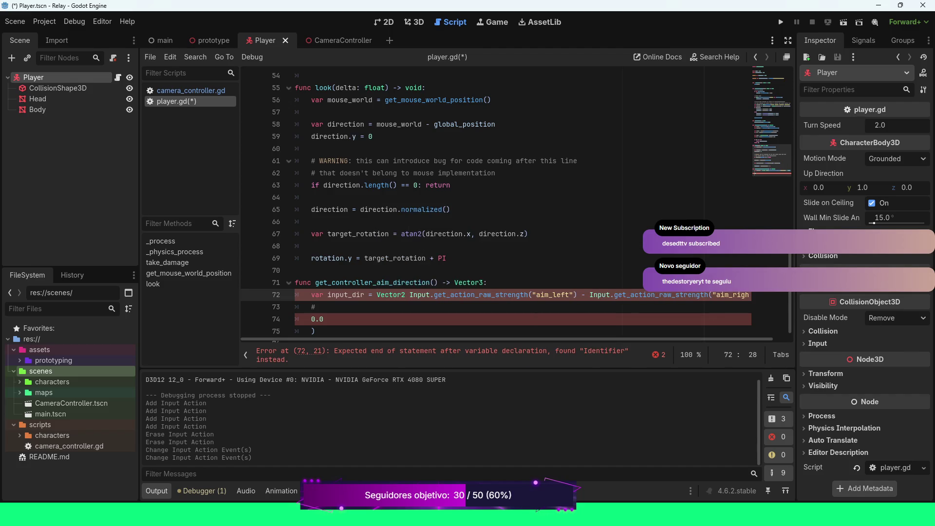
text(()
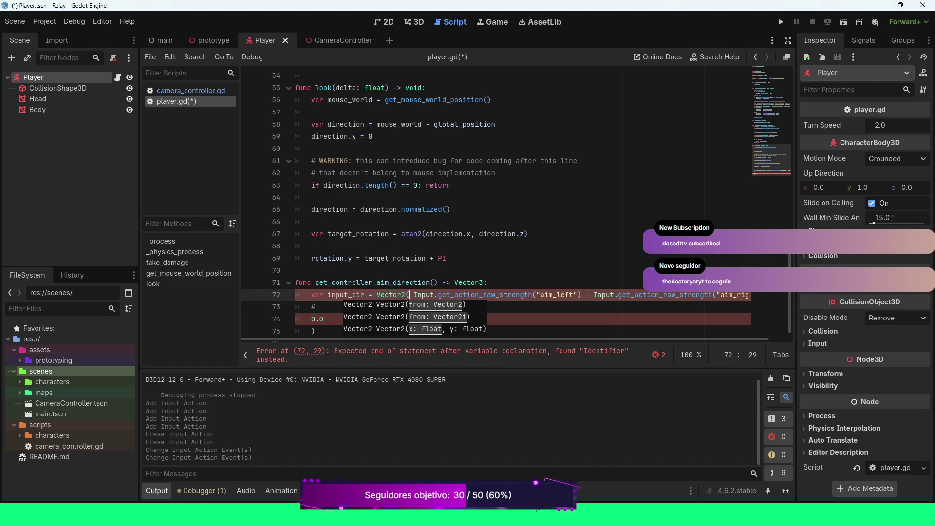
key(Delete)
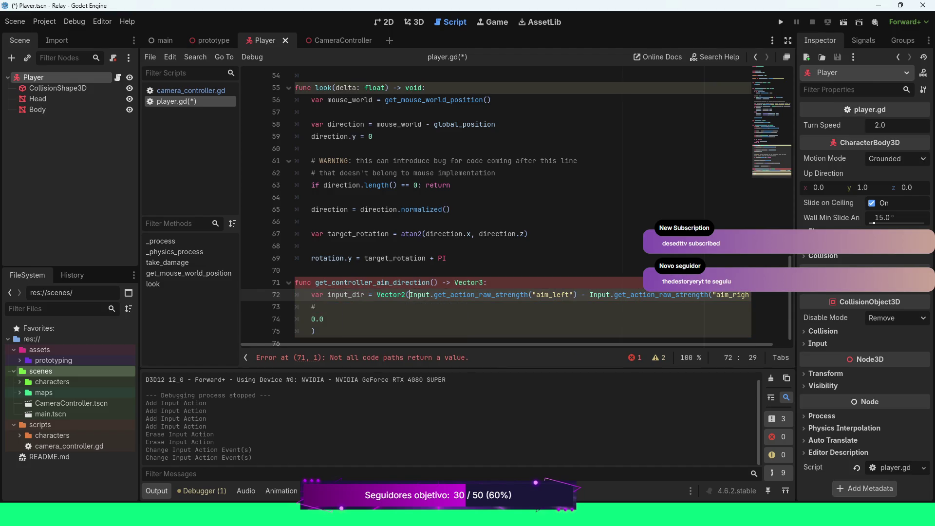
scroll(514, 214, right, 1)
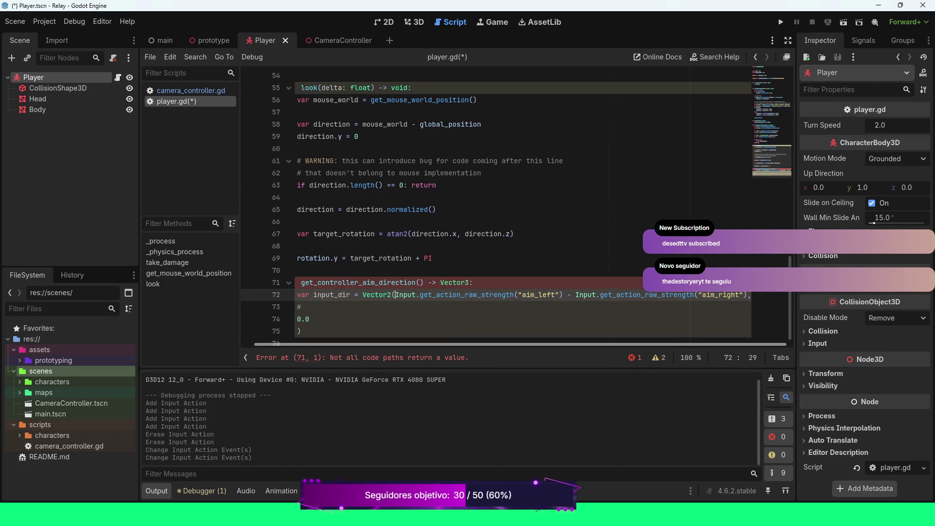
scroll(515, 214, left, 1)
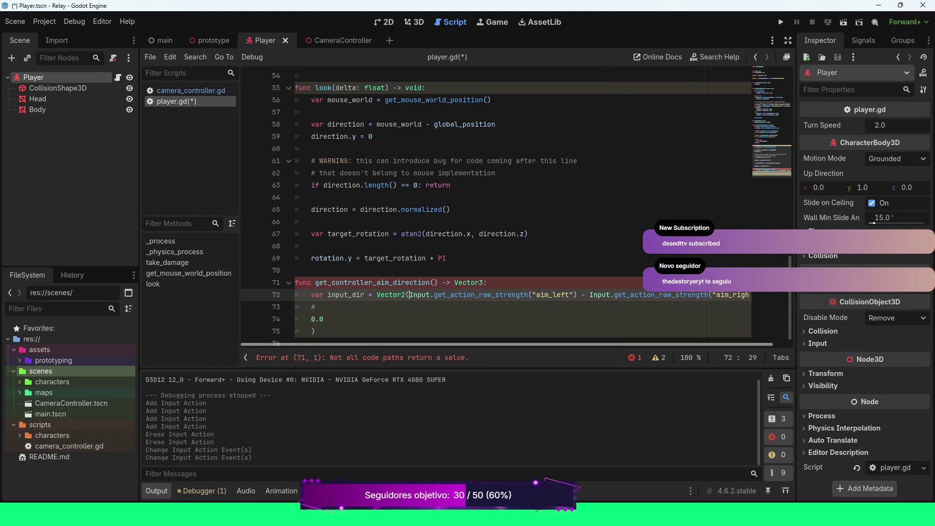
Indent the '#' and '0.0' lines one more level inside the Vector2.
click(315, 307)
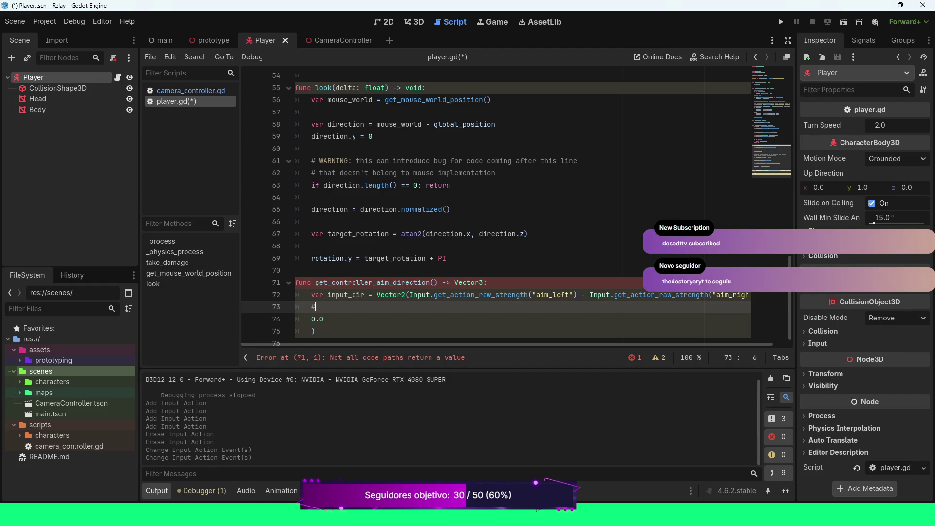
scroll(513, 215, right, 1)
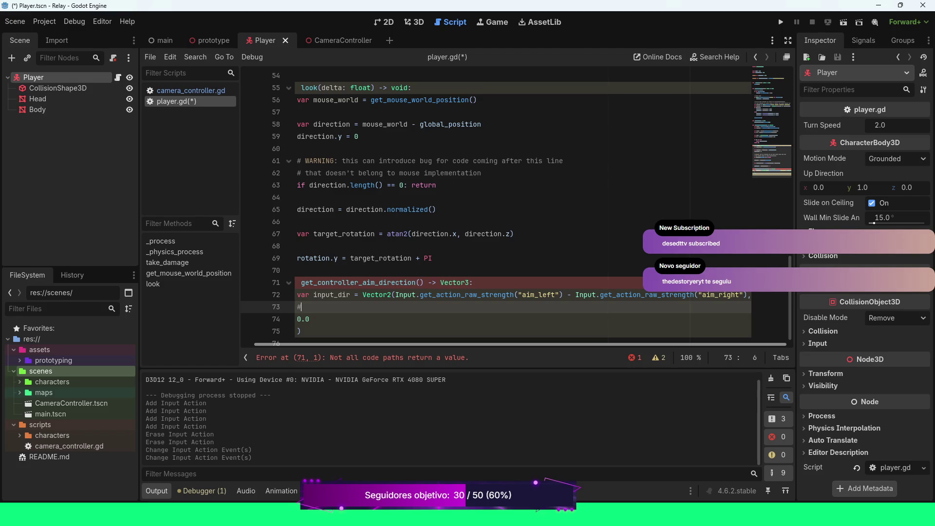
click(298, 319)
key(Tab)
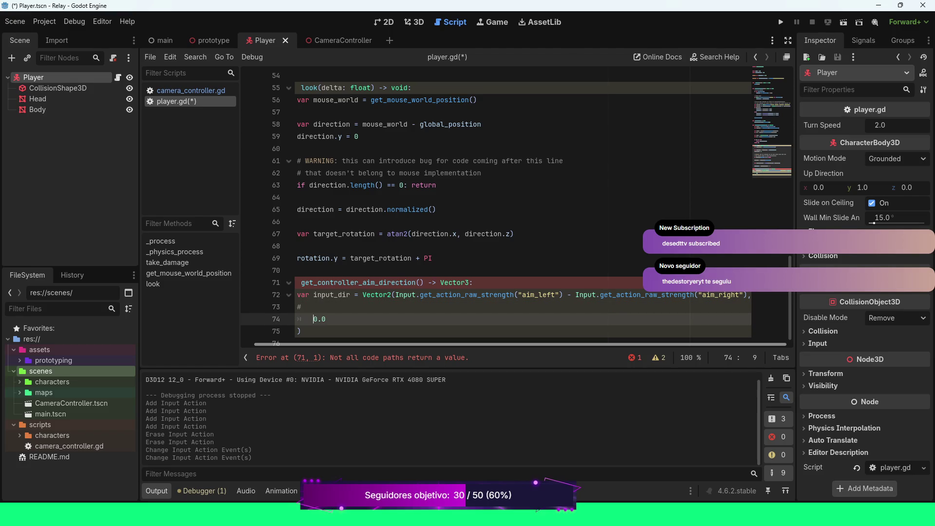
key(Down)
key(Up)
key(Up)
key(Tab)
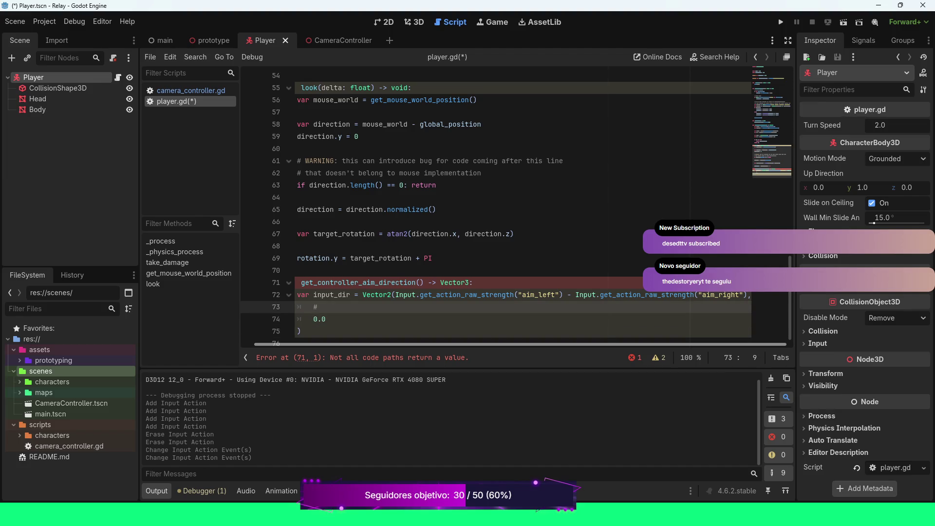
key(Down)
key(Down)
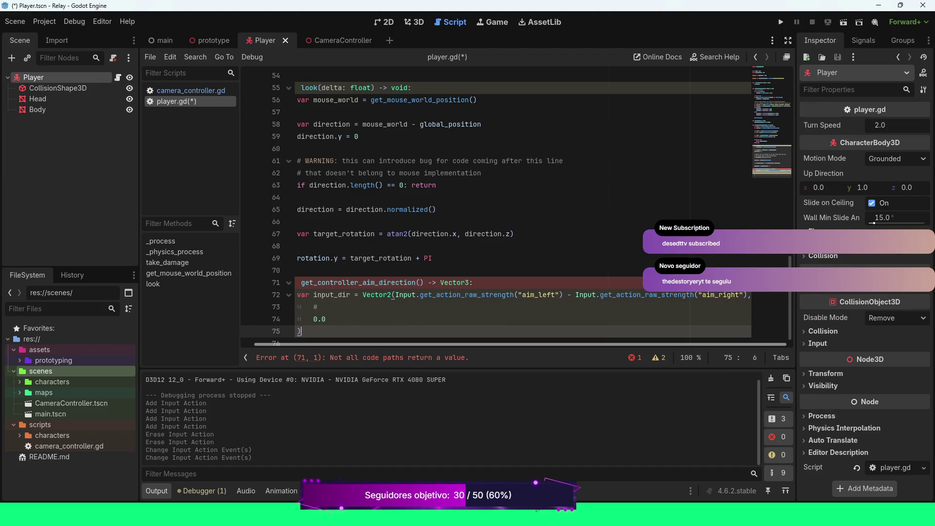
key(Home)
key(BackSpace)
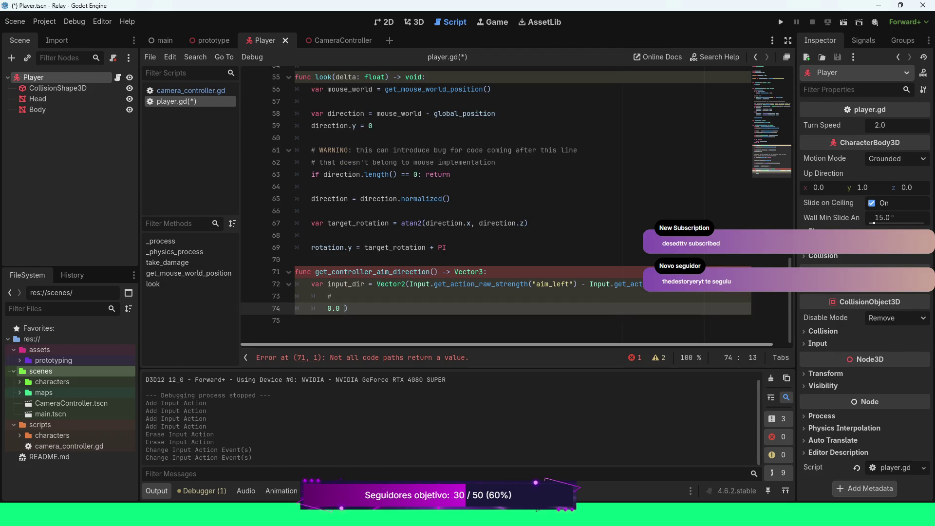
key(Return)
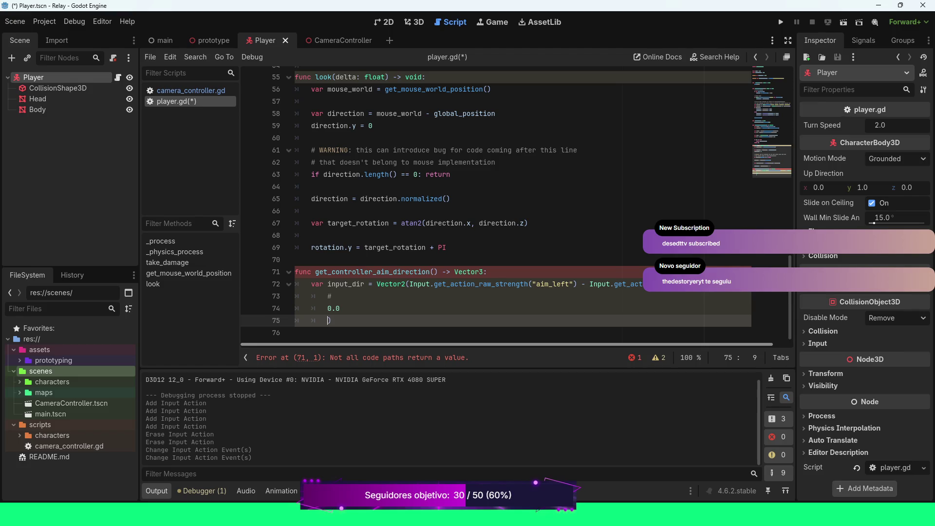
Remove one indent from the closing parenthesis line, returning after the # on line 73.
key(Up)
key(Up)
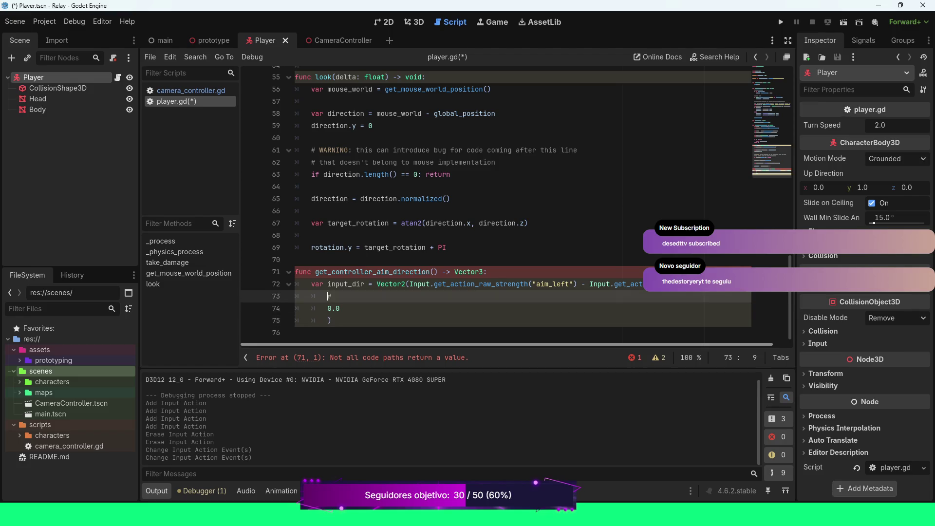
key(End)
key(Down)
key(Down)
key(Left)
key(BackSpace)
key(Up)
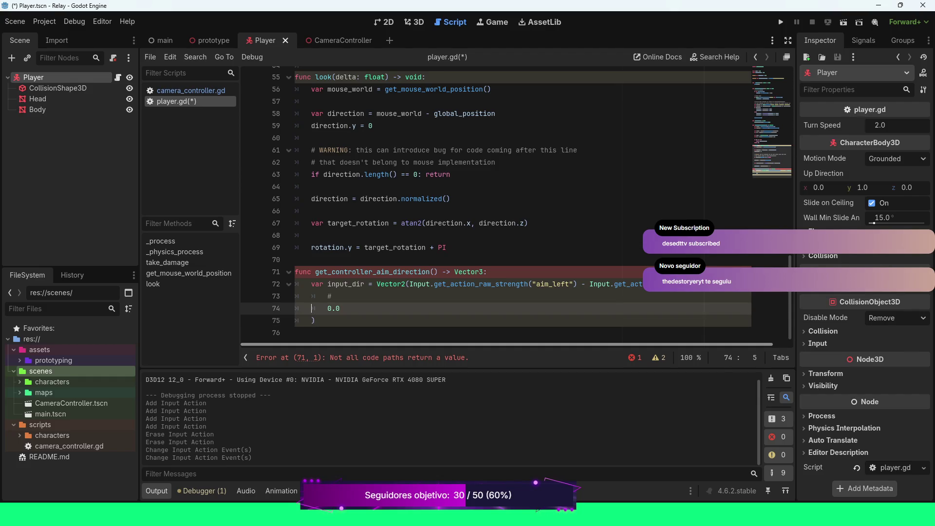
key(Up)
key(End)
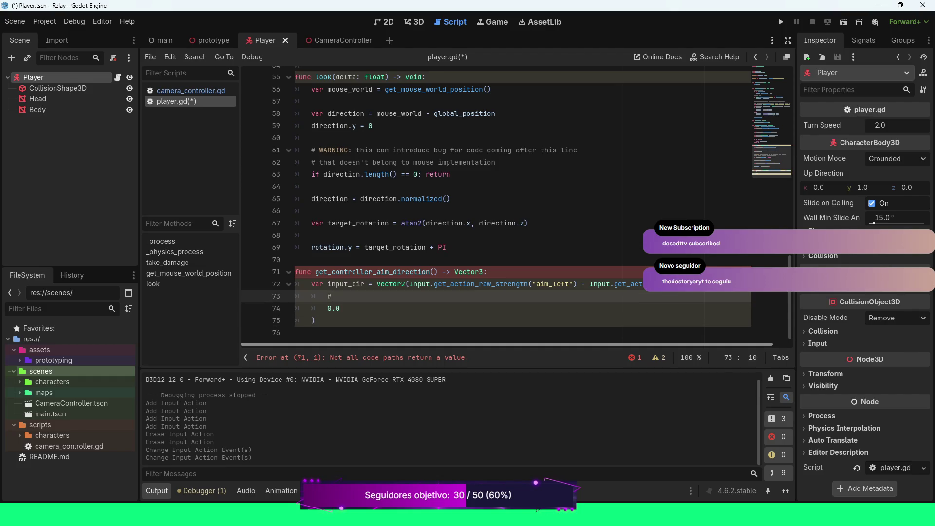
Write the comment 'Should take UP/DOWN into consideration ?' after the #.
text( Should tak)
text(e UP/DOWN into )
text(considr)
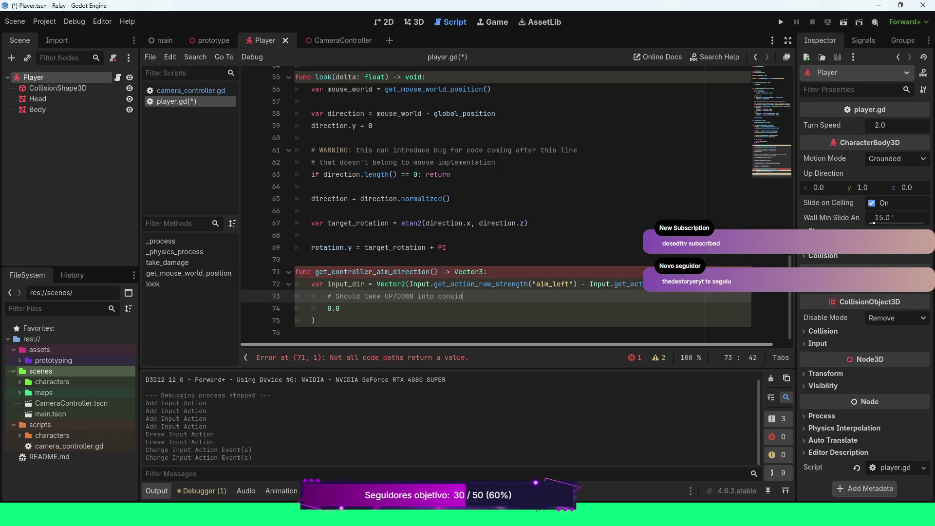
key(BackSpace)
text(eration)
Start a new 'if input_dir' line below the Vector2 expression.
key(Down)
key(Down)
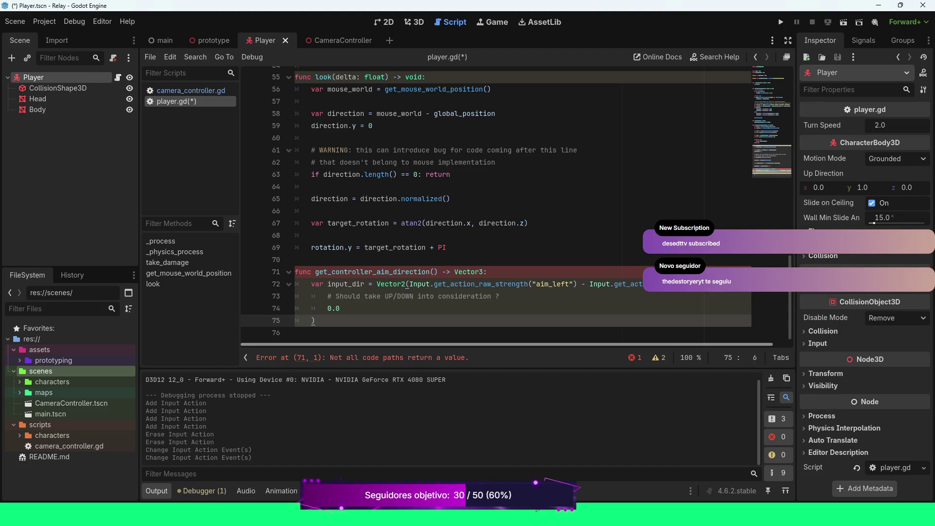
key(Return)
key(Return)
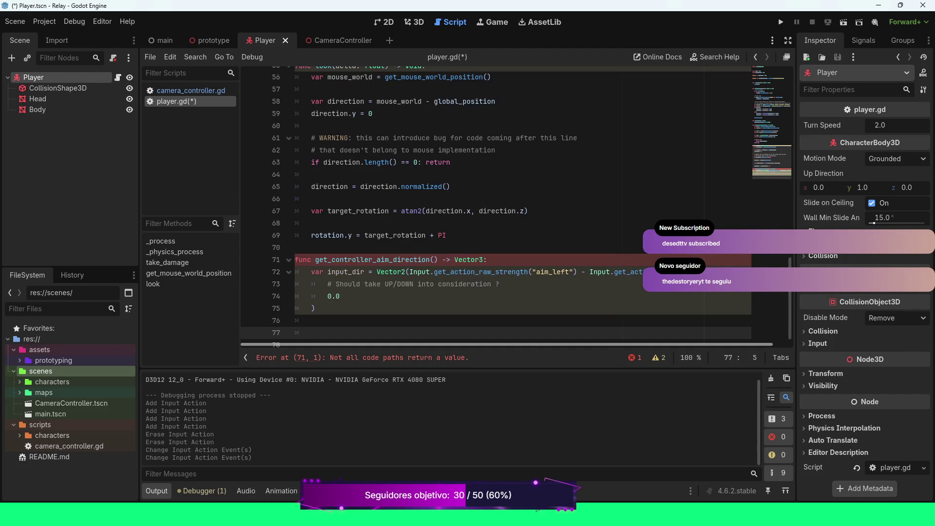
text(if input)
key(Return)
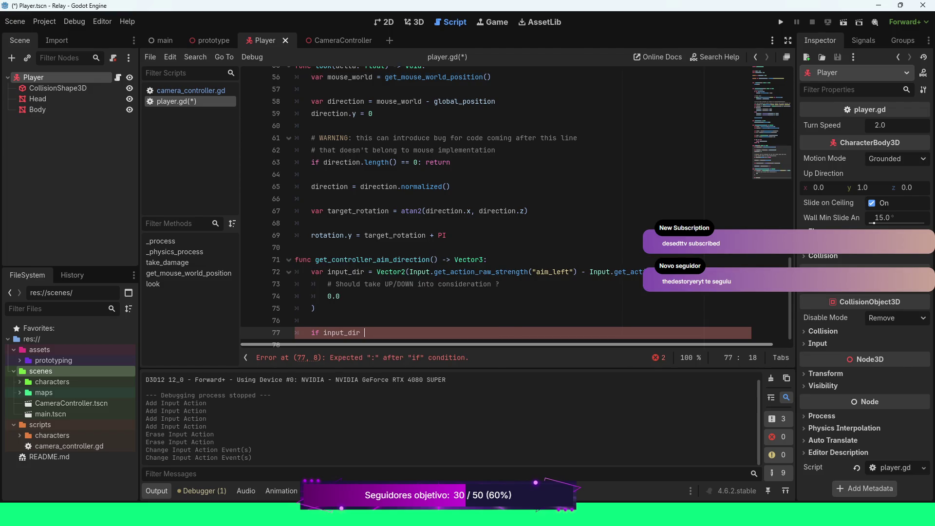
Complete 'if input_dir.length() < 0.2:' with body 'return Vector3.ZERO'.
text(.len)
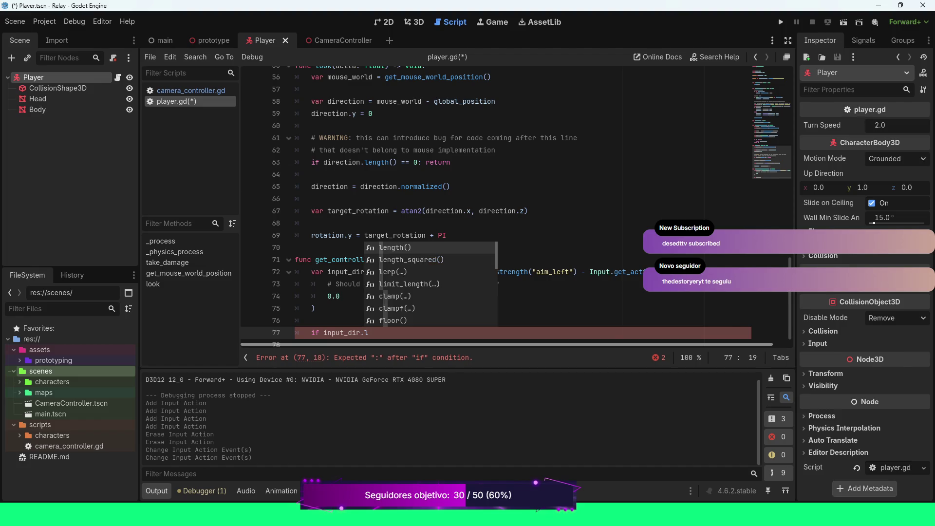
key(Return)
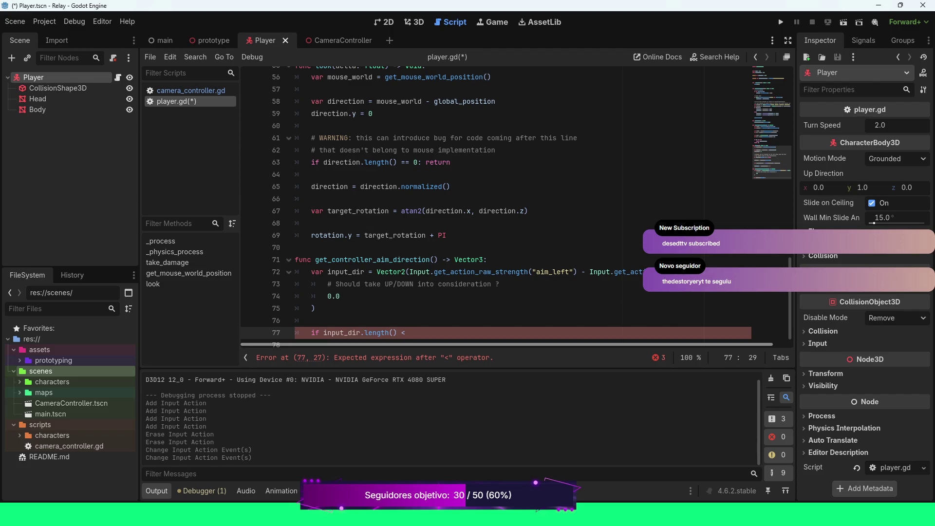
text(0.2:)
key(Return)
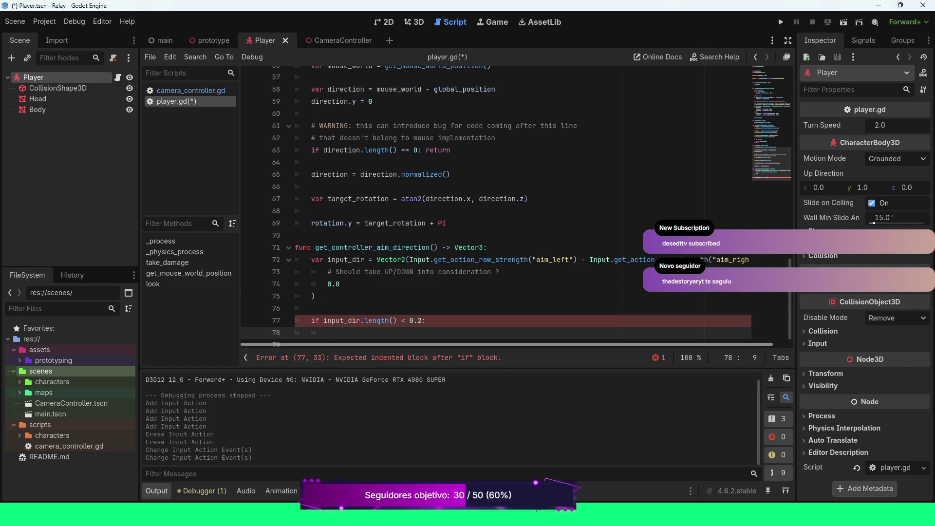
text(return )
text(Vec)
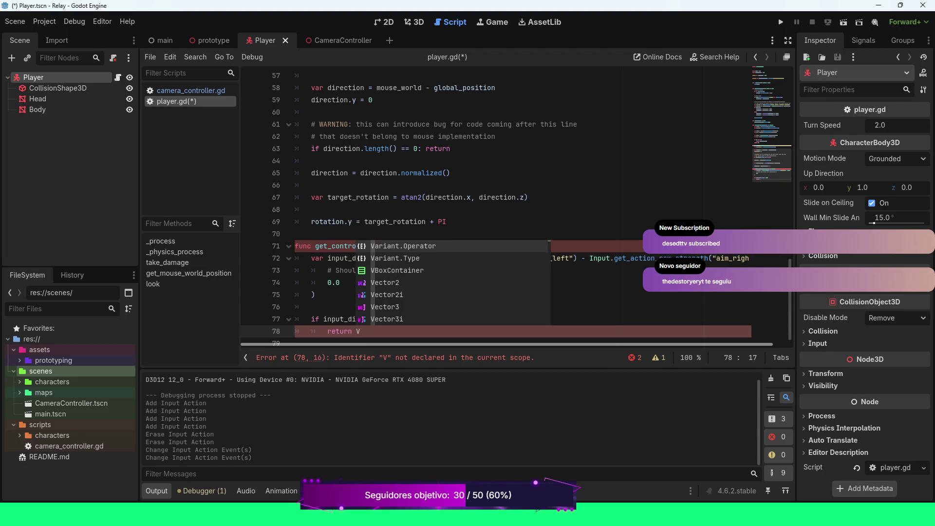
key(Down)
key(Down)
key(Return)
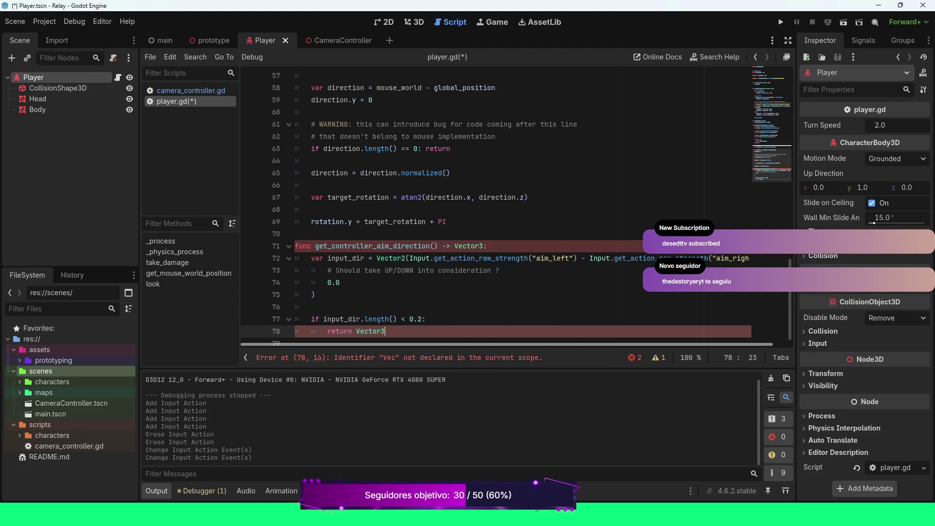
text(.ZERO)
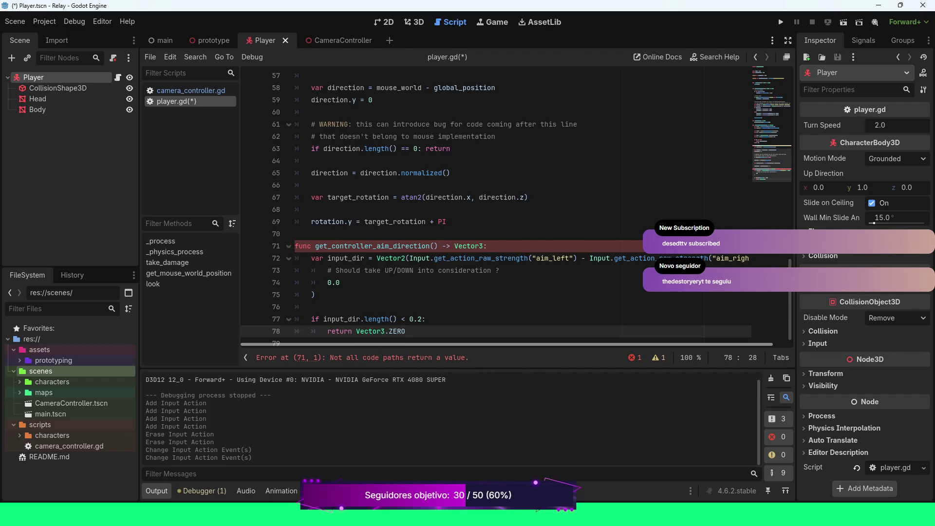
key(Return)
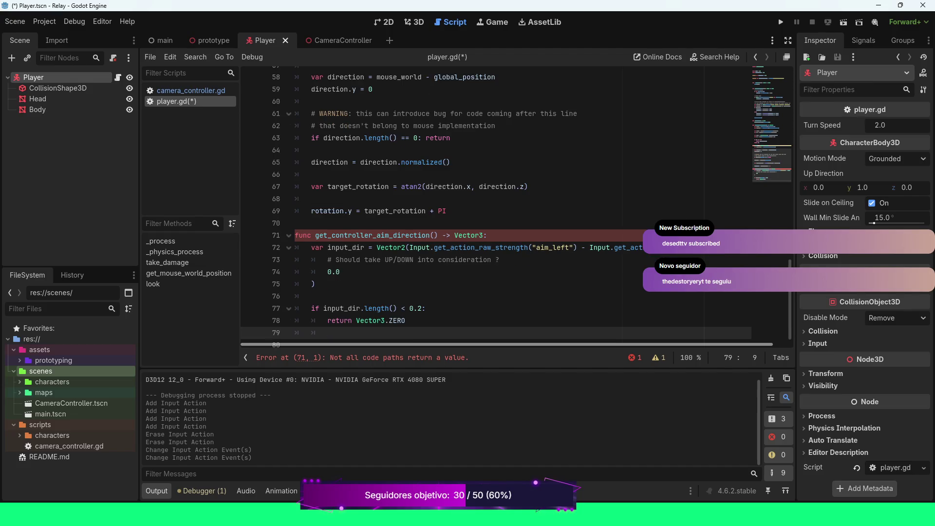
Add the line 'input_dir = input_dir.normalized()' in get_controller_aim_direction.
key(Return)
text(in)
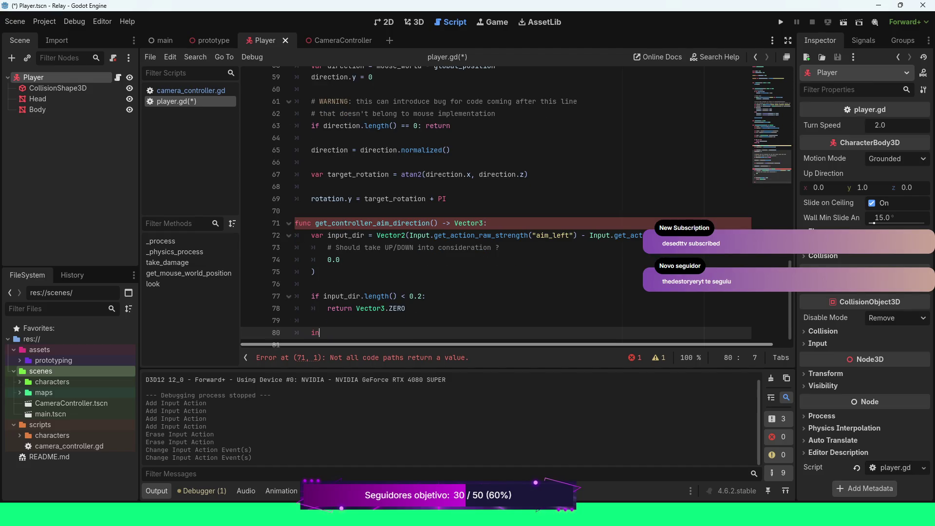
key(Return)
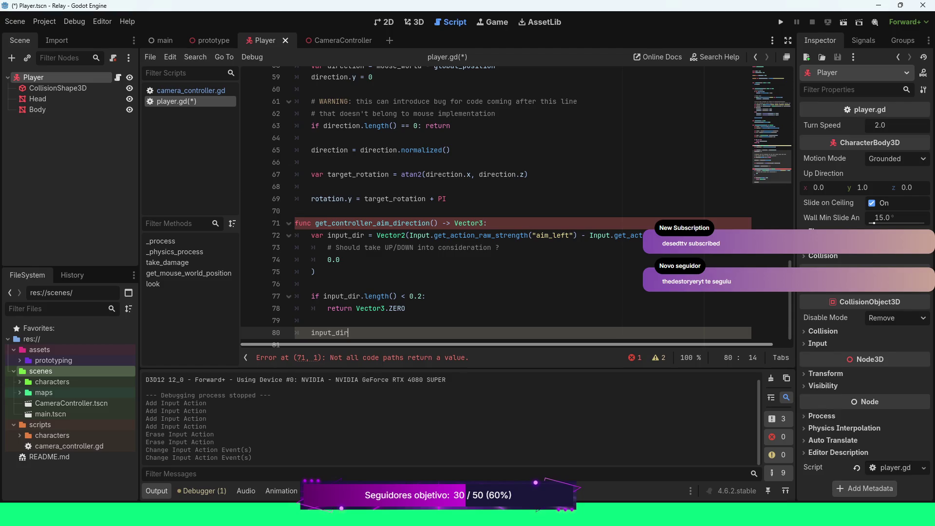
key(BackSpace)
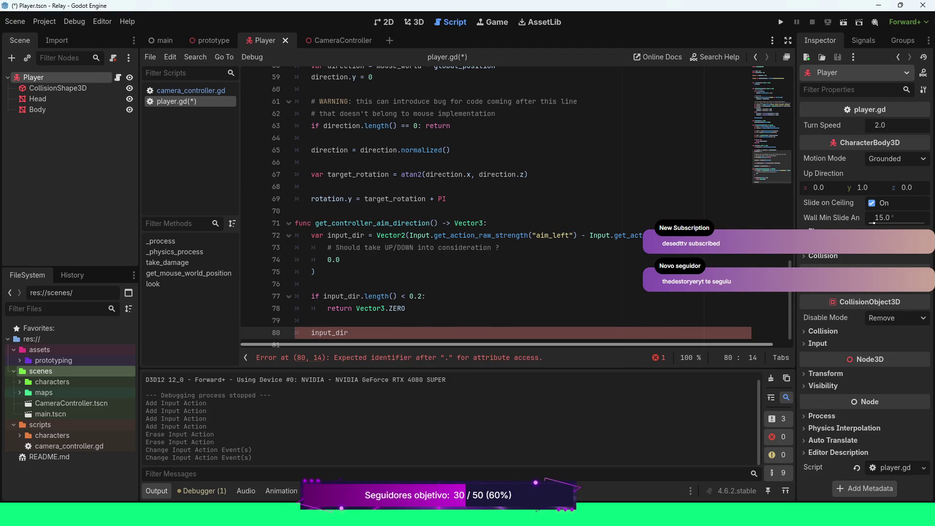
text(=input)
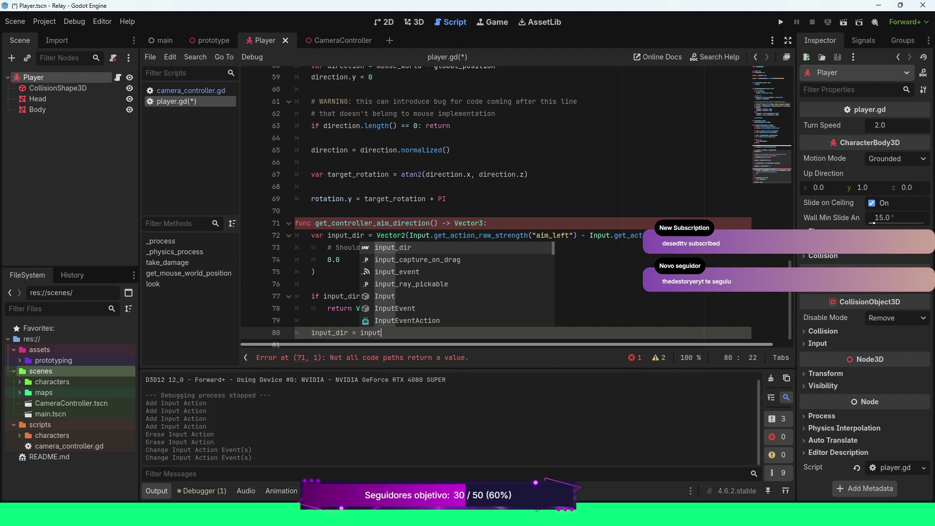
key(Return)
text(.norm)
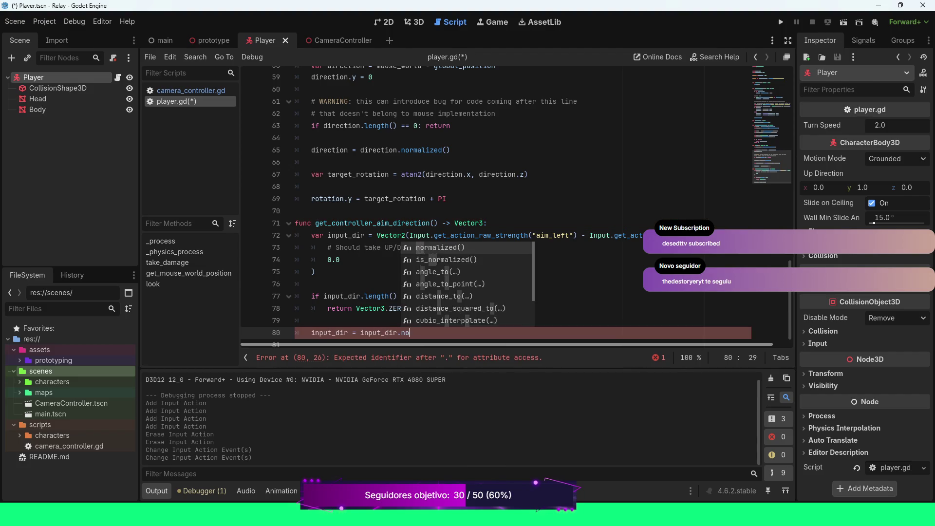
key(Return)
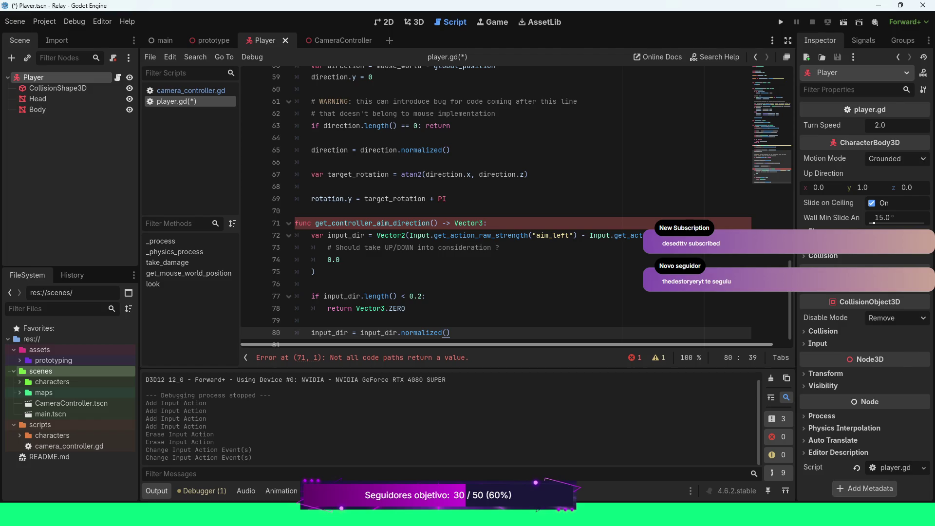
End the function with 'return Vector3(input_dir.x, 0, input_dir.y)'.
key(Return)
text(return Vec)
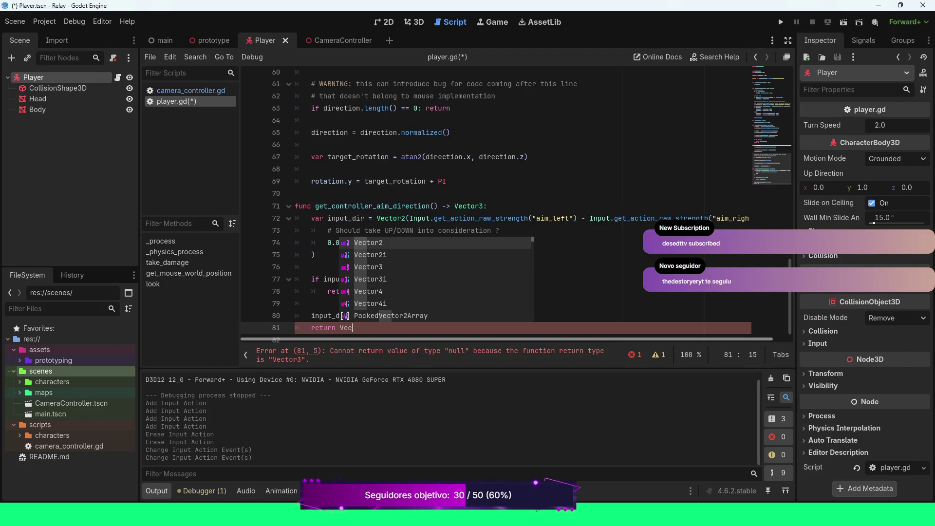
key(Down)
key(Down)
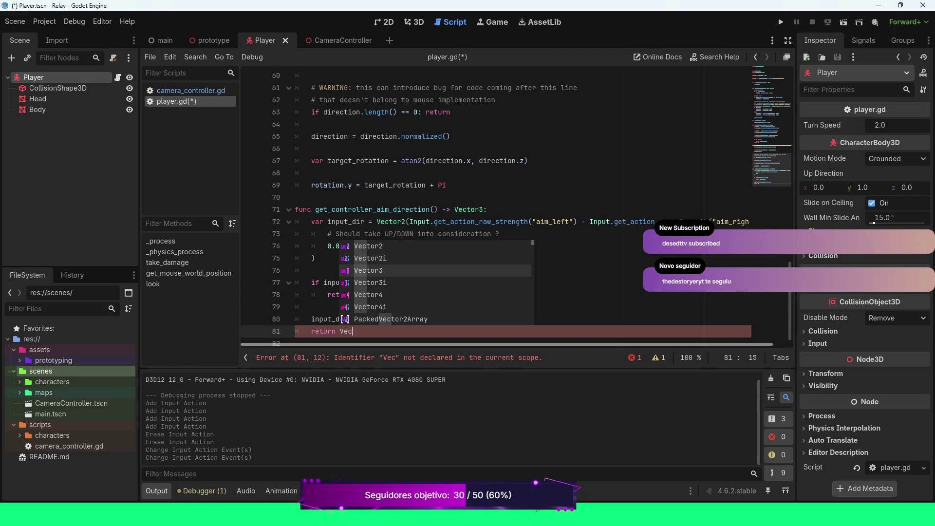
key(Return)
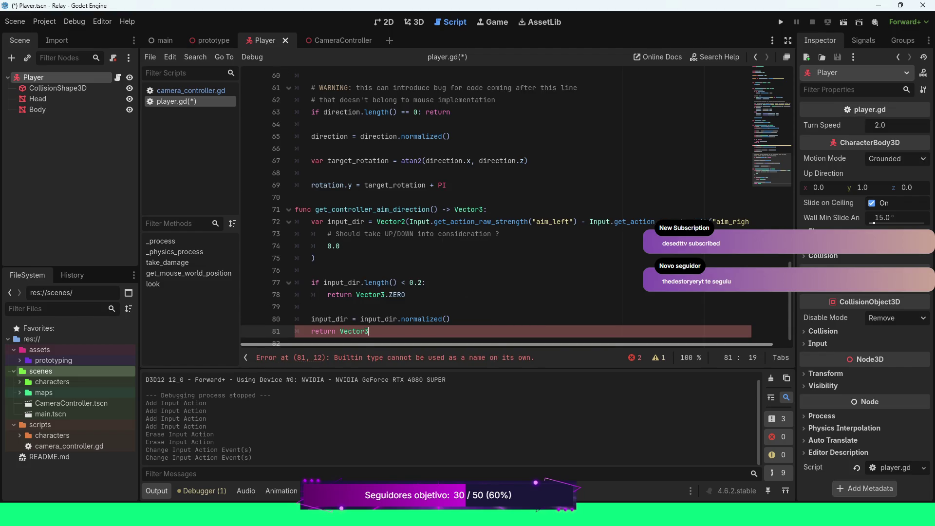
text((inpu)
key(Return)
text(.x)
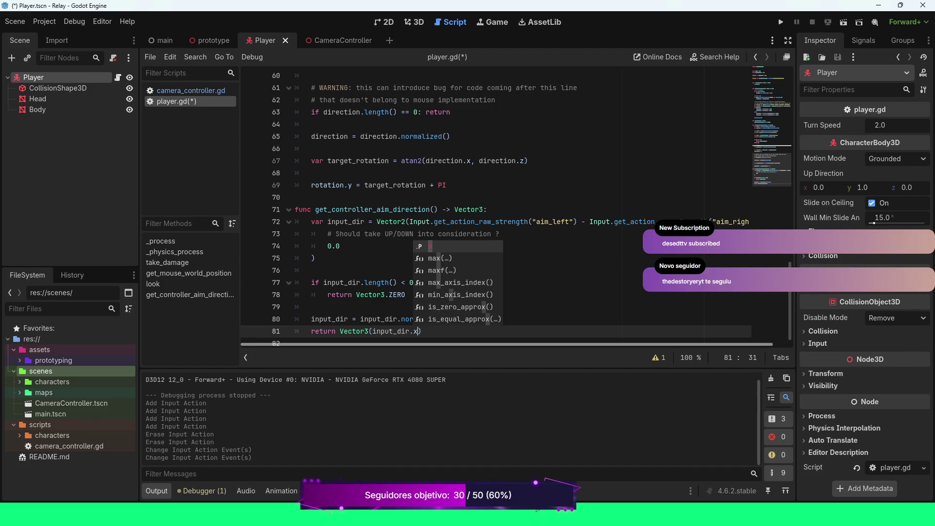
key(Escape)
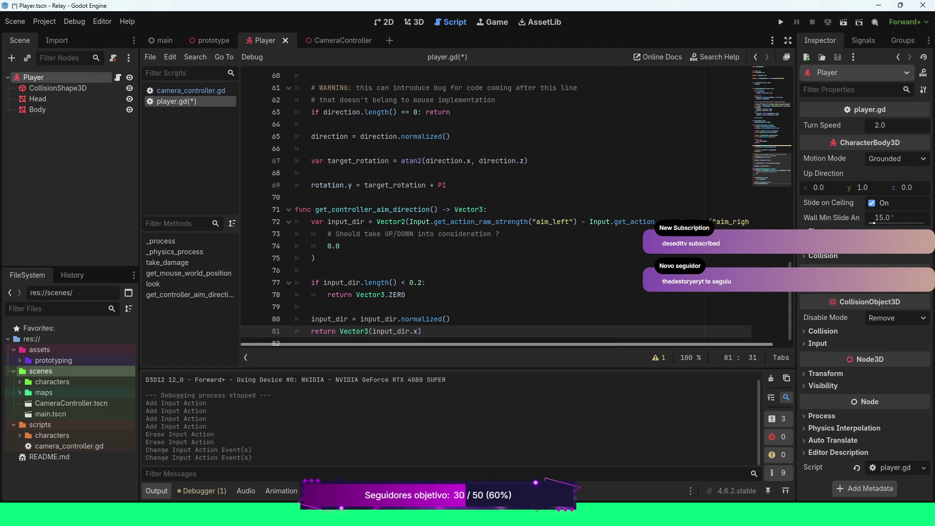
text(, 0)
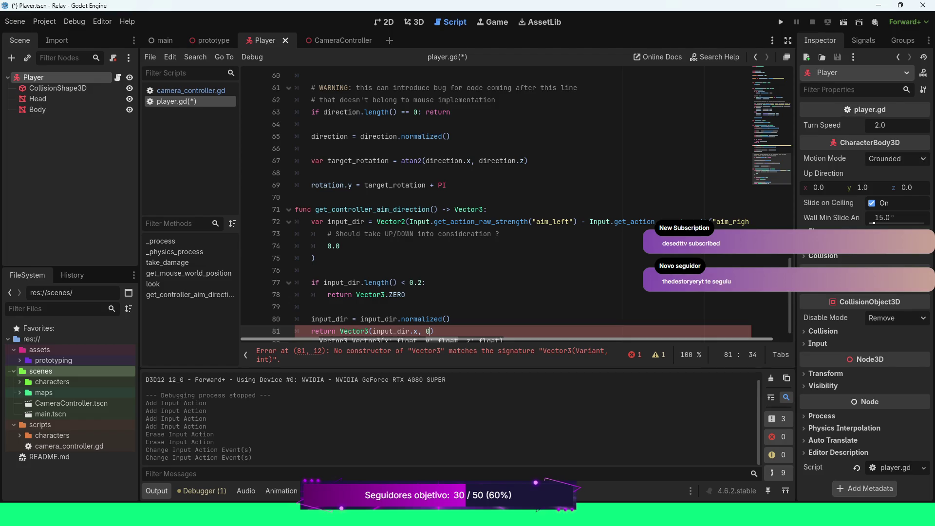
text(, input)
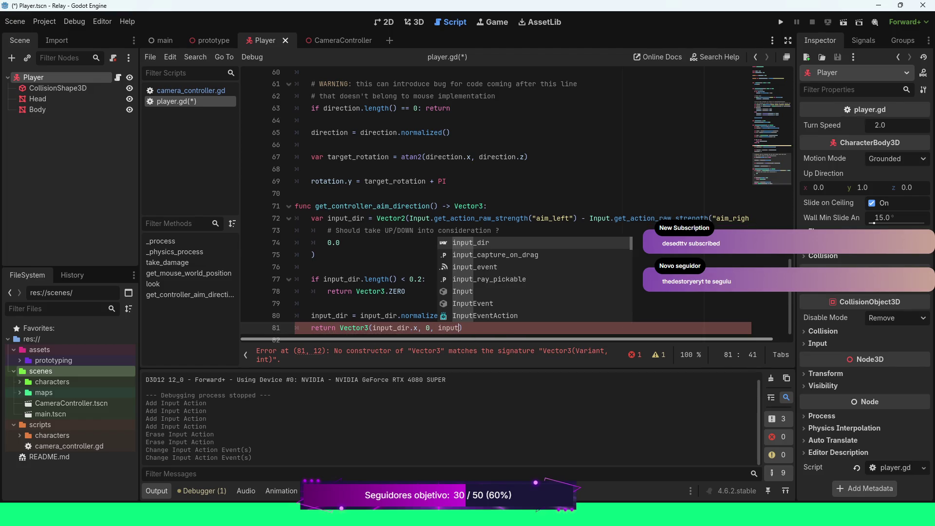
key(Return)
text(.y)
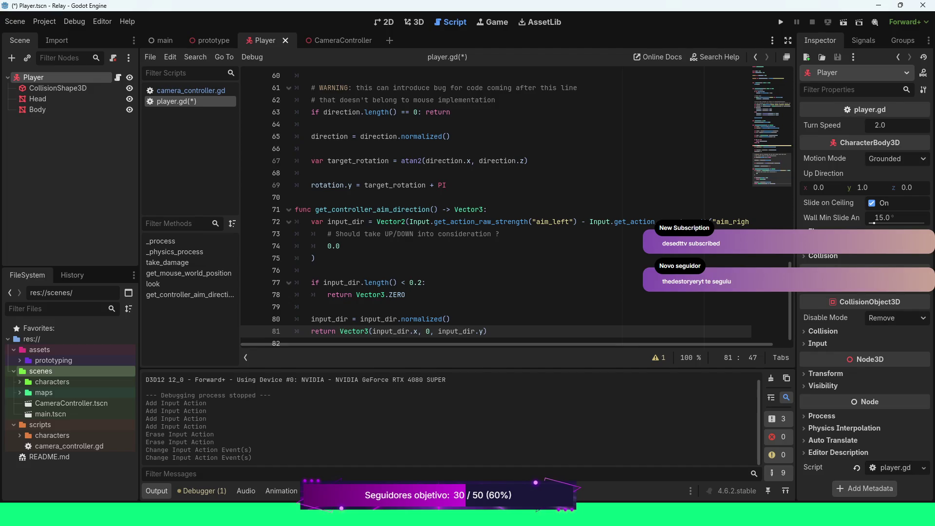
scroll(496, 210, down, 1)
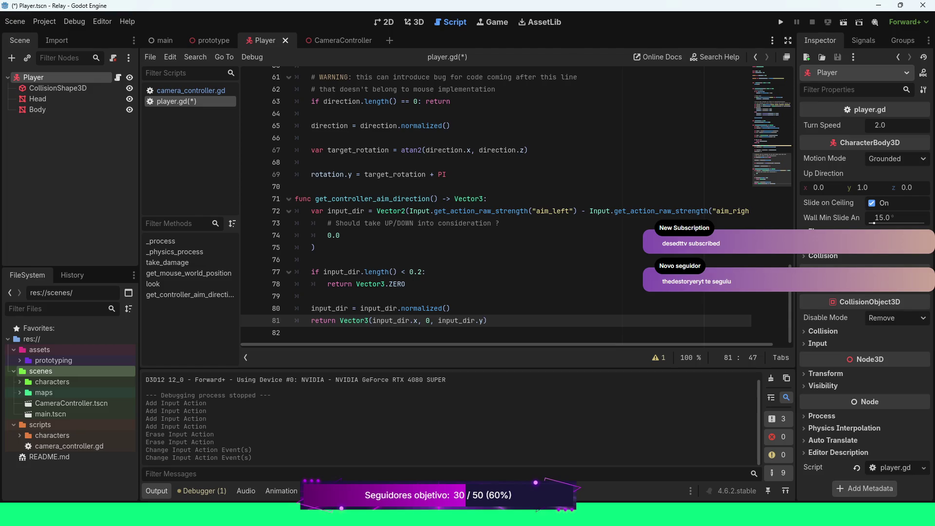
Review the look() function, then collapse the get_controller_aim_direction body.
click(153, 284)
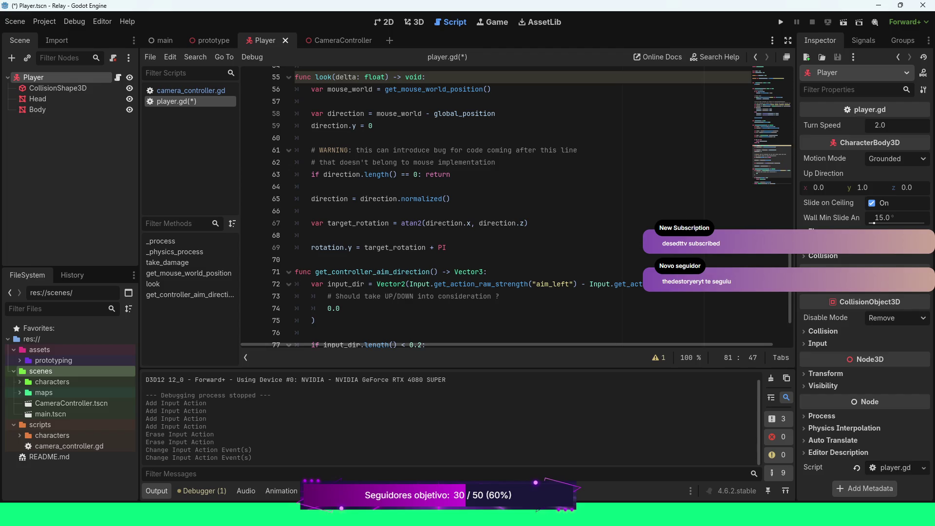
scroll(487, 204, up, 2)
scroll(487, 205, down, 2)
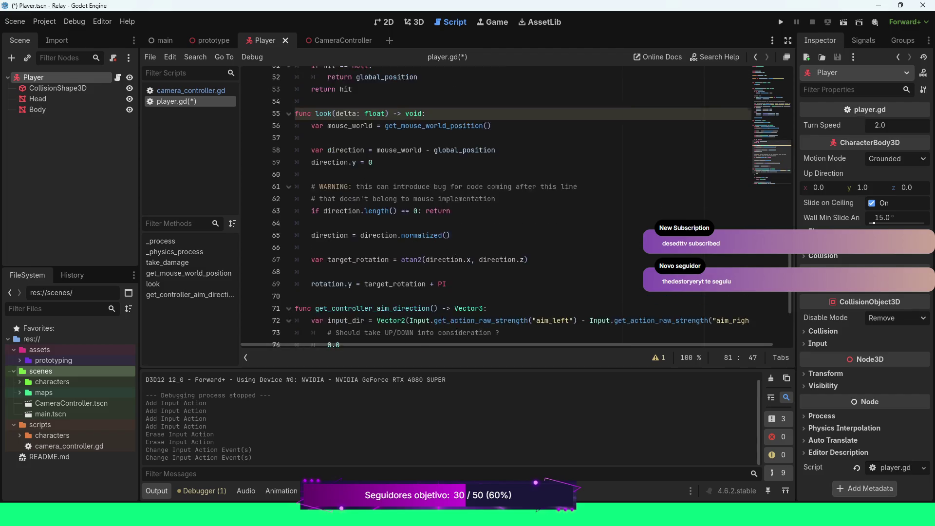
scroll(487, 204, down, 2)
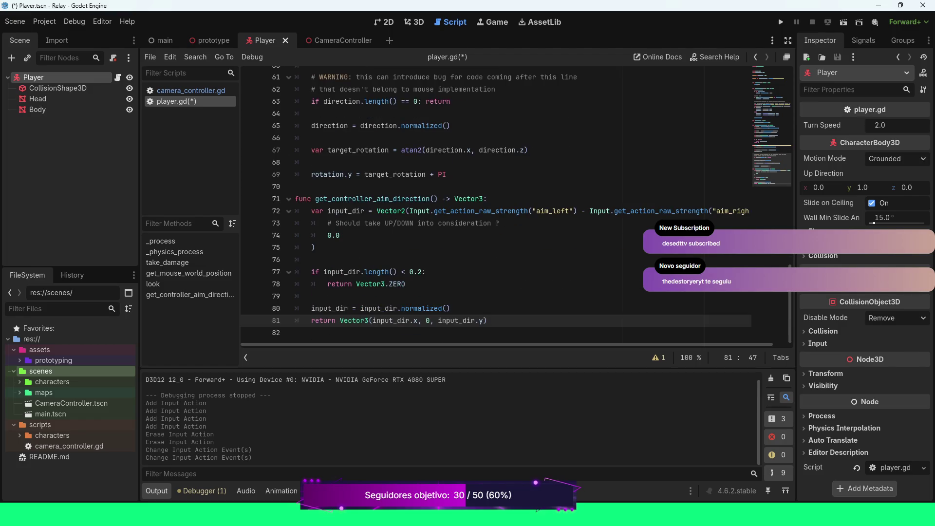
key(alt+f)
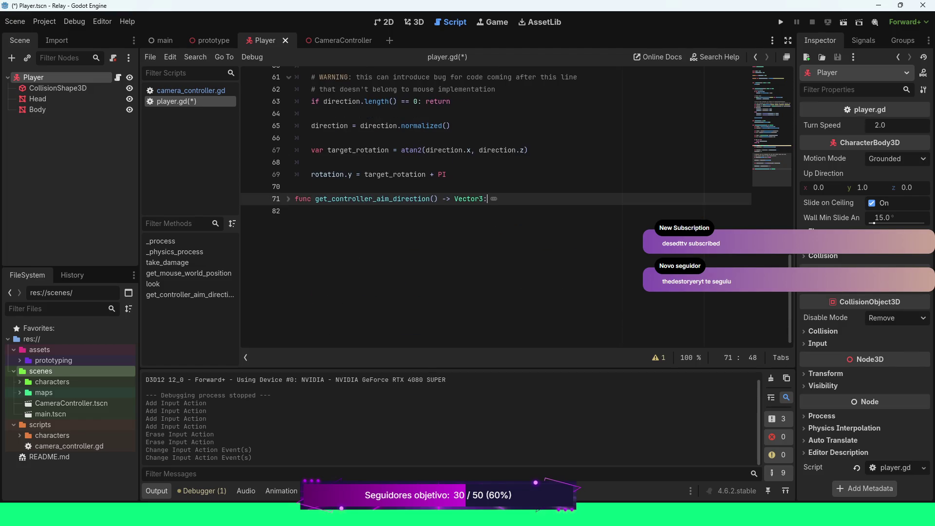
Declare 'func get_mouse_aim_direction() -> Vector3:' below the folded function and start 'var mouse_world = get_mouse'.
click(295, 218)
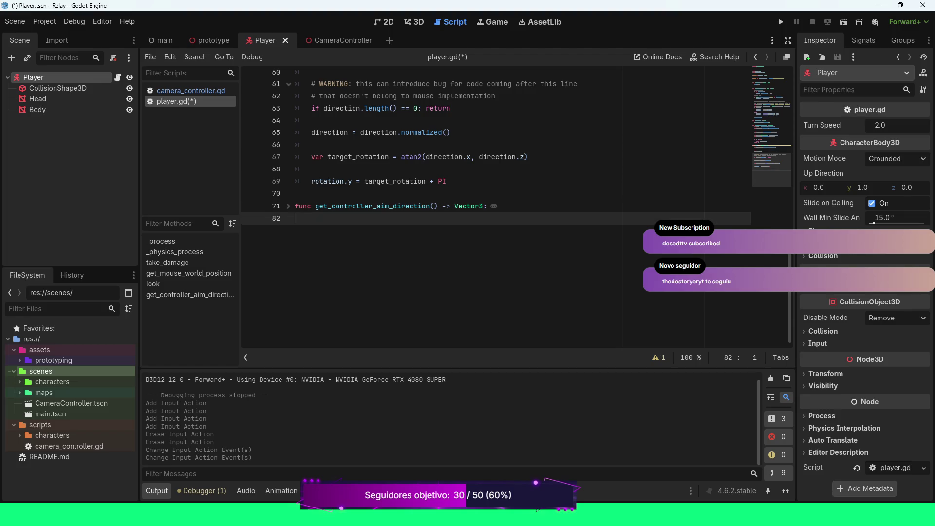
key(Return)
text(func )
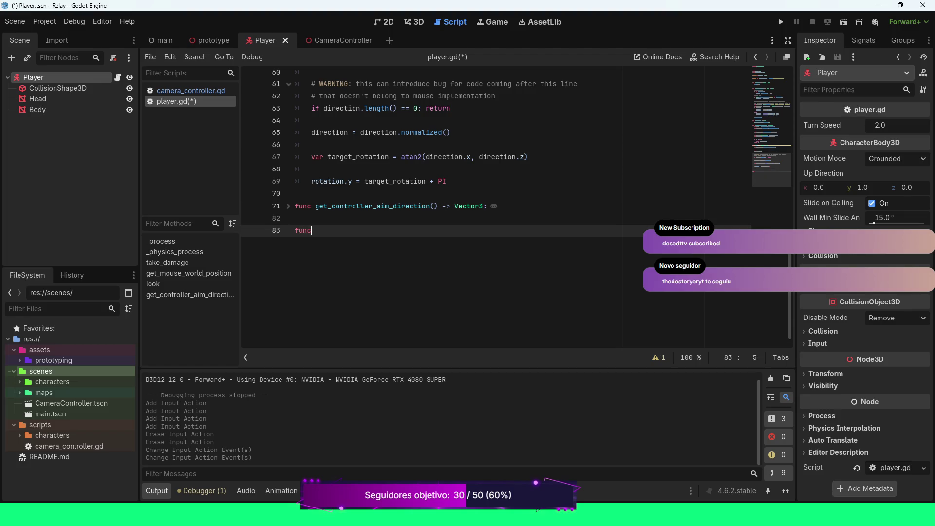
text(get_mouse_)
text(aim_direction() -> Ve)
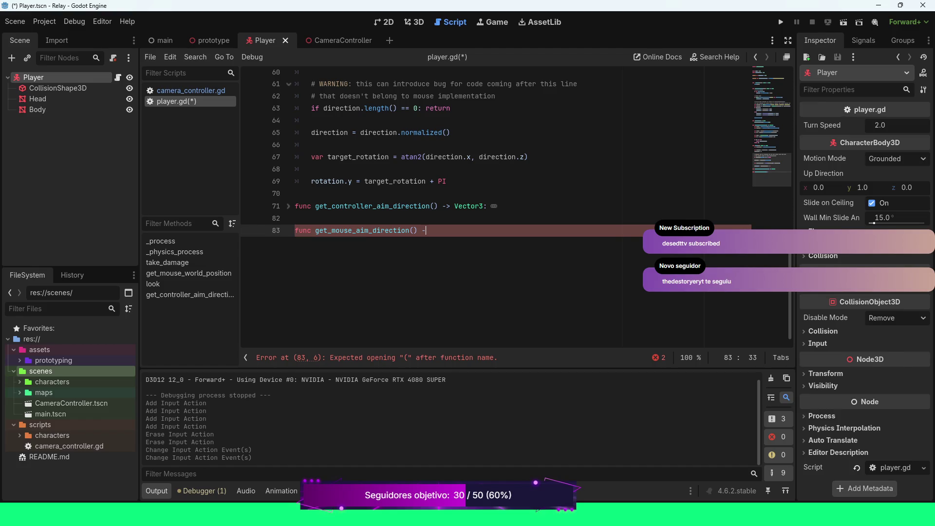
text(ctor)
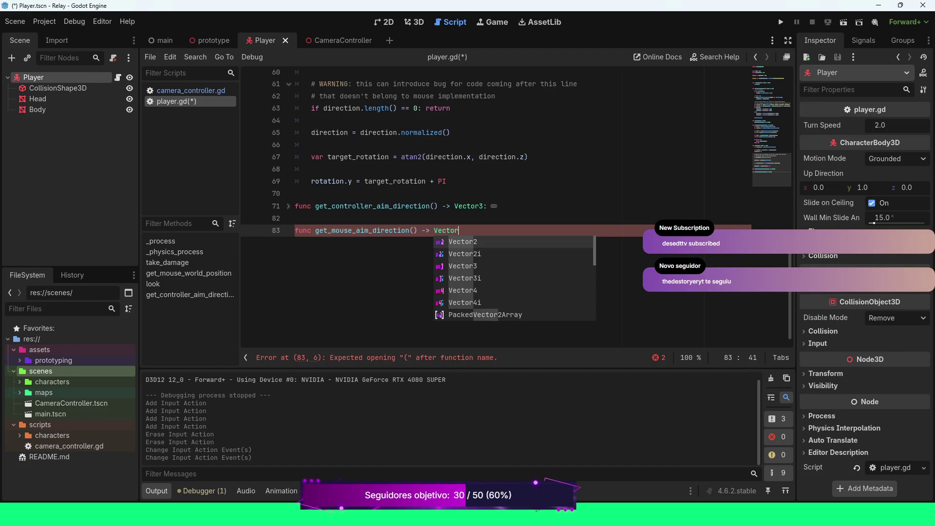
text(3:)
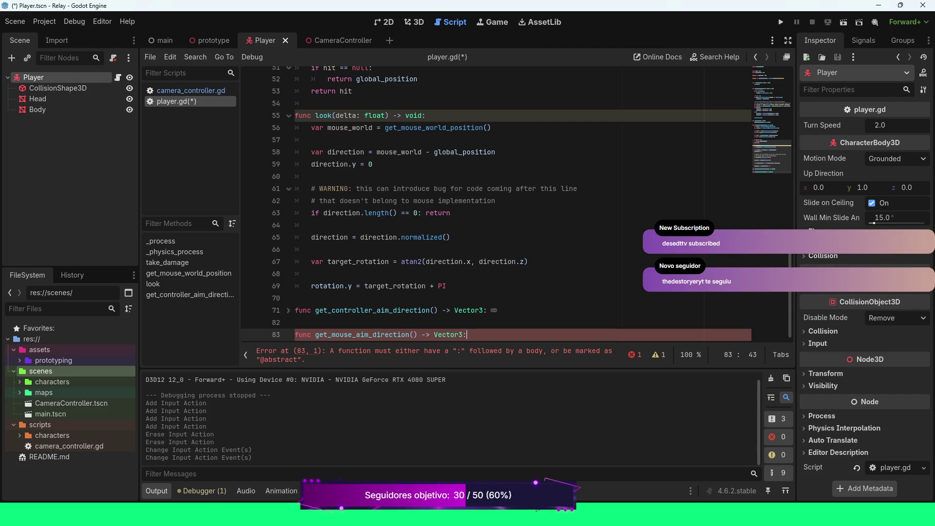
key(Return)
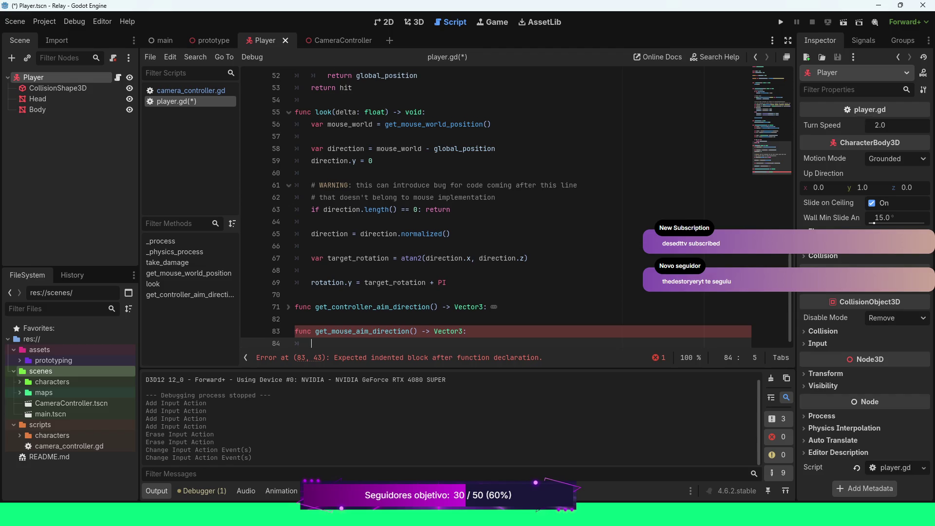
scroll(516, 208, up, 4)
scroll(517, 208, up, 1)
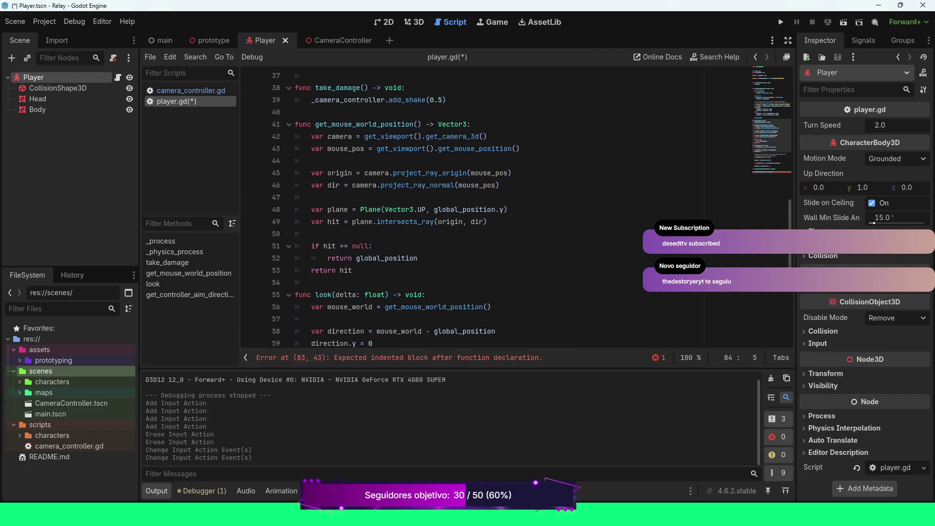
scroll(516, 208, down, 5)
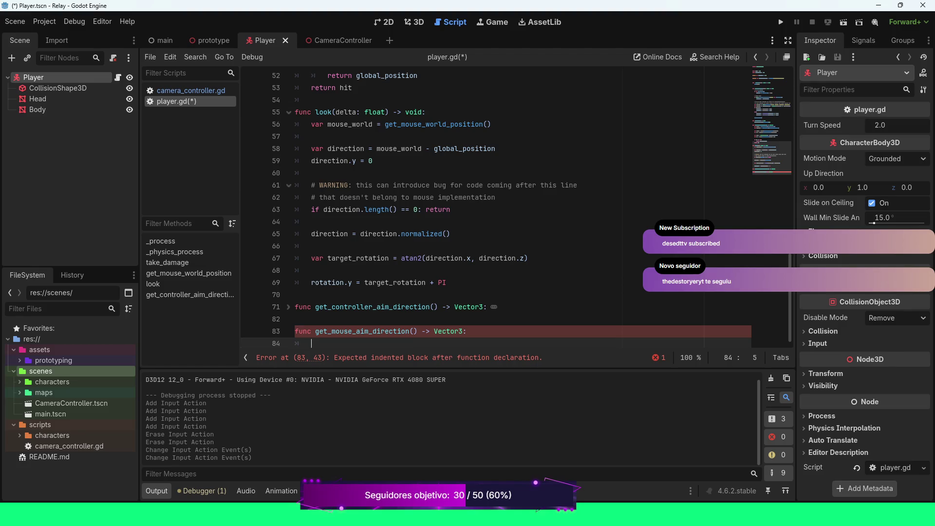
text(var mouse)
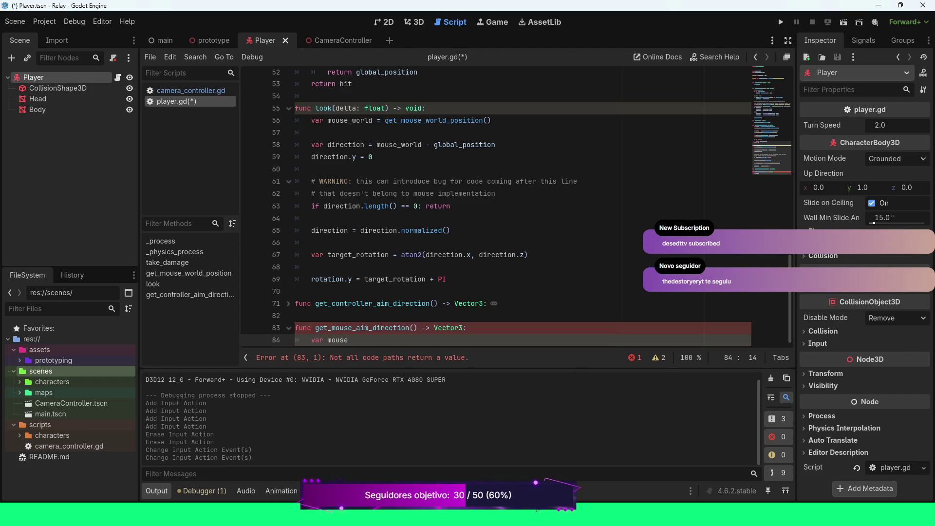
text(_)
text(world )
text(= get)
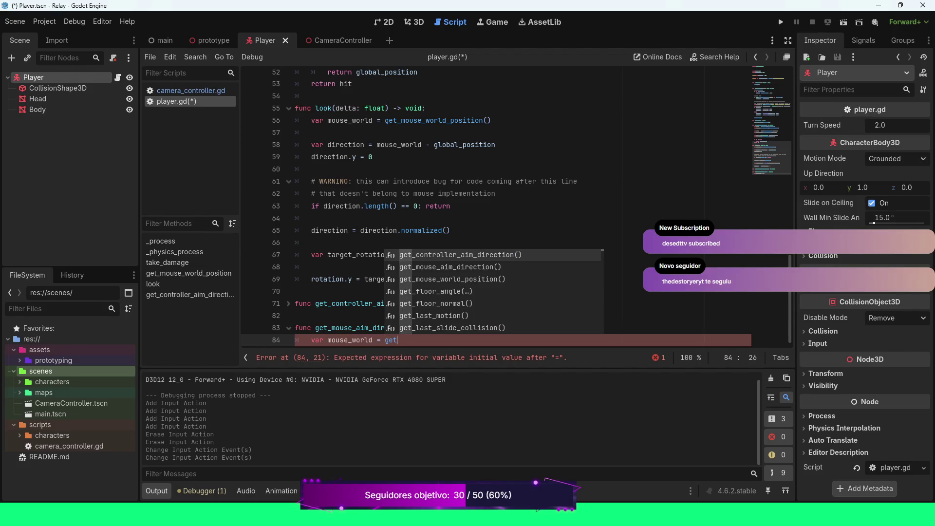
text(_mouse)
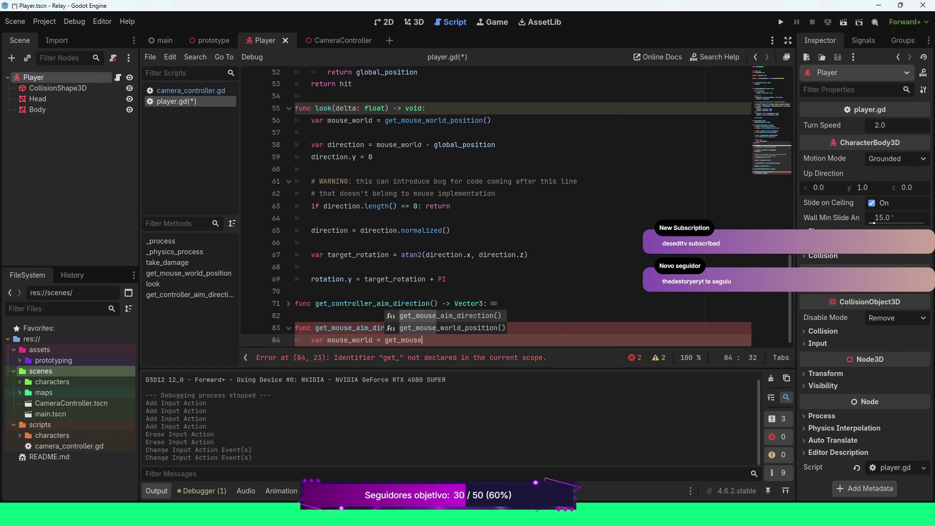
Set mouse_world to get_mouse_world_position() and add 'var dir = mouse_world - global_position'.
key(Down)
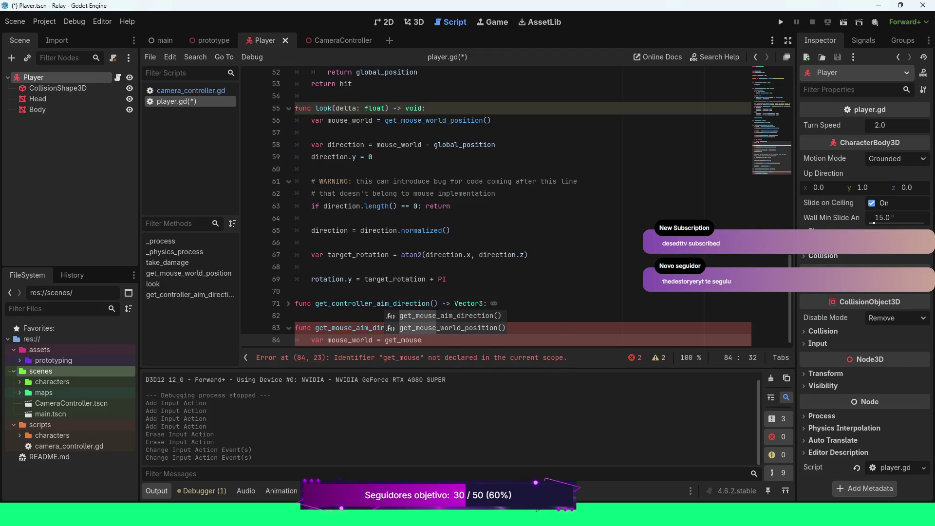
key(Return)
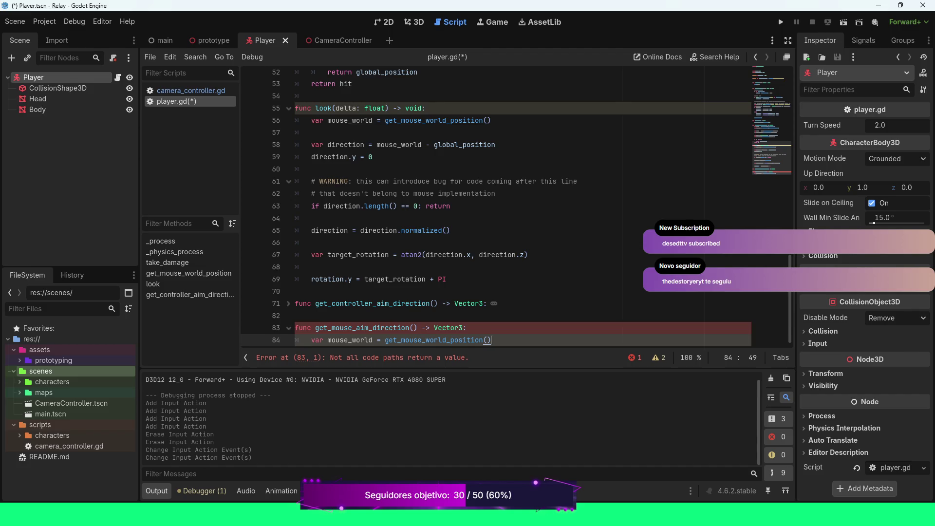
key(Return)
key(Return)
text(var dir = m)
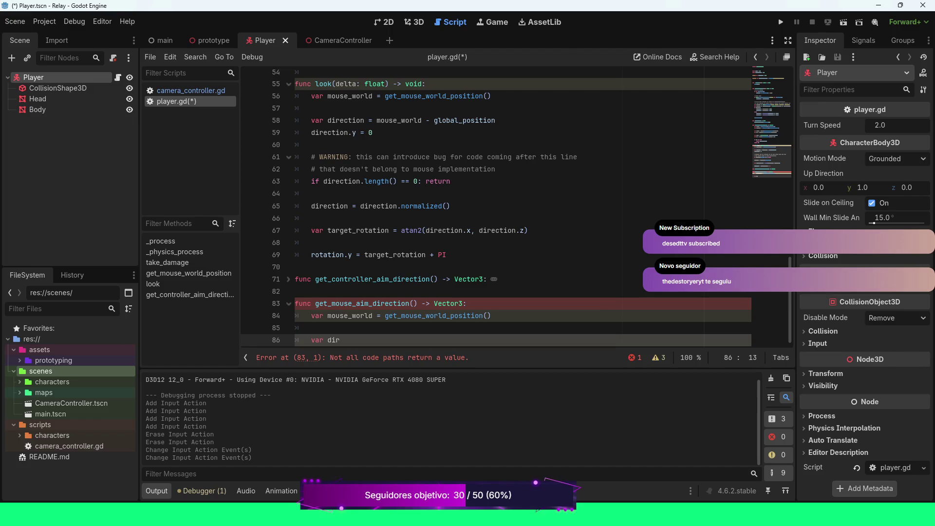
text(ou)
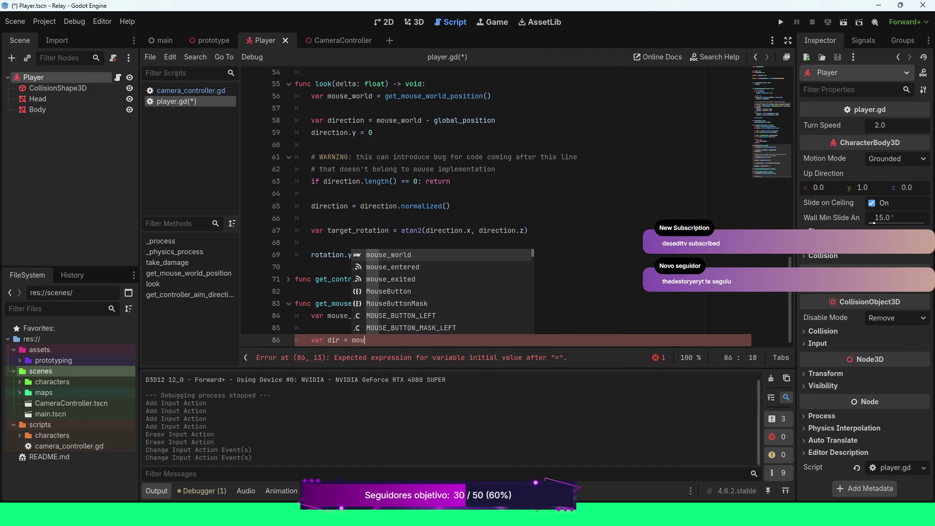
key(Return)
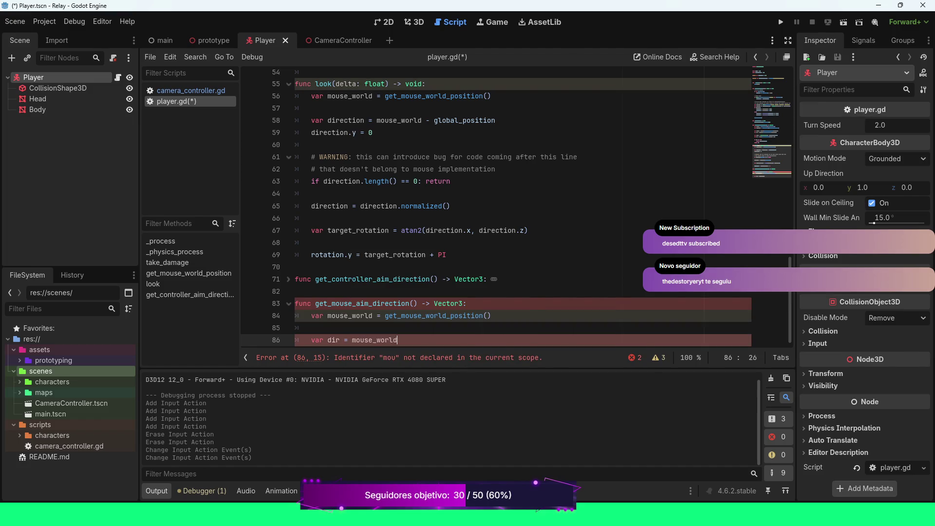
text( - glob)
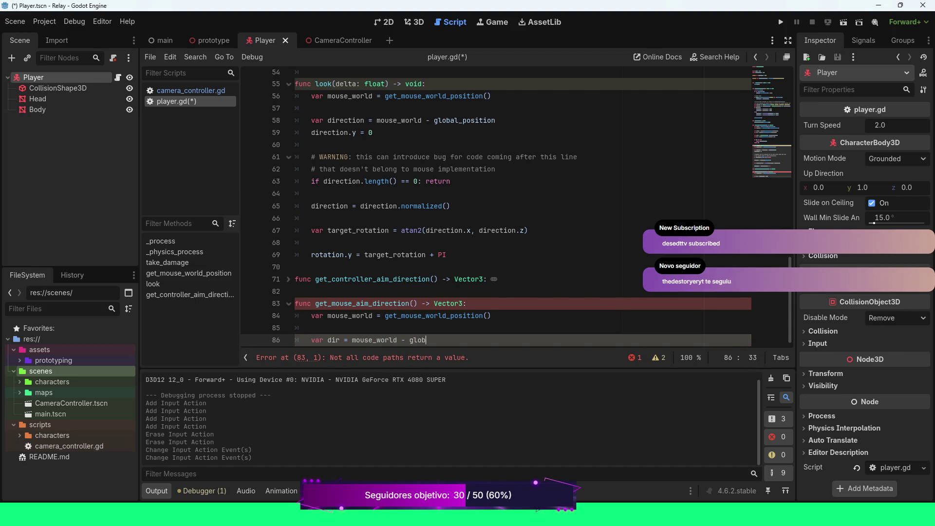
text(al_pos)
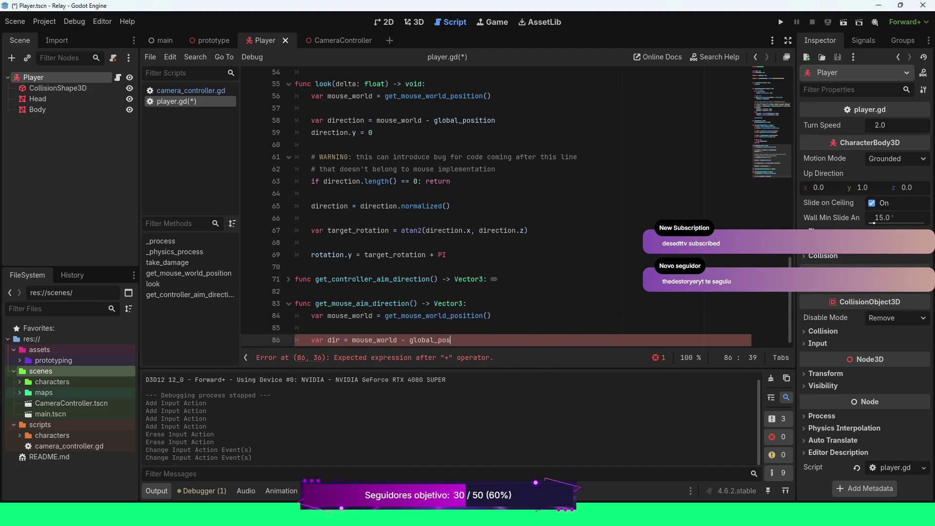
key(Return)
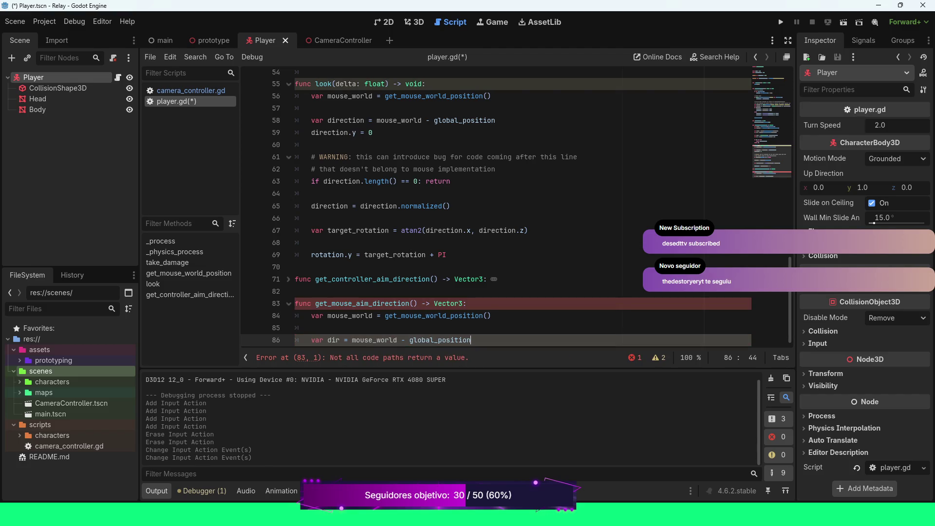
Add 'dir.y = 0' and 'return dir.normalized()' to finish the function.
key(Return)
text(dir)
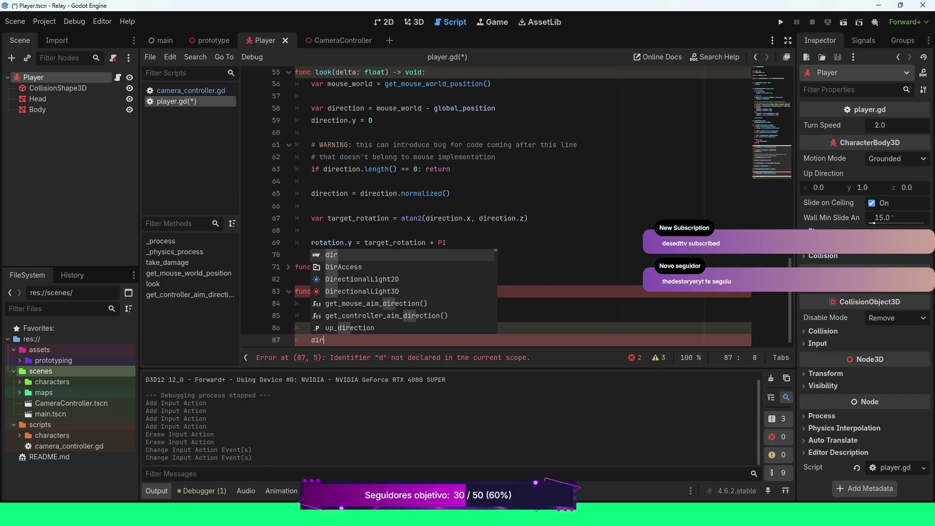
text(.y = 0)
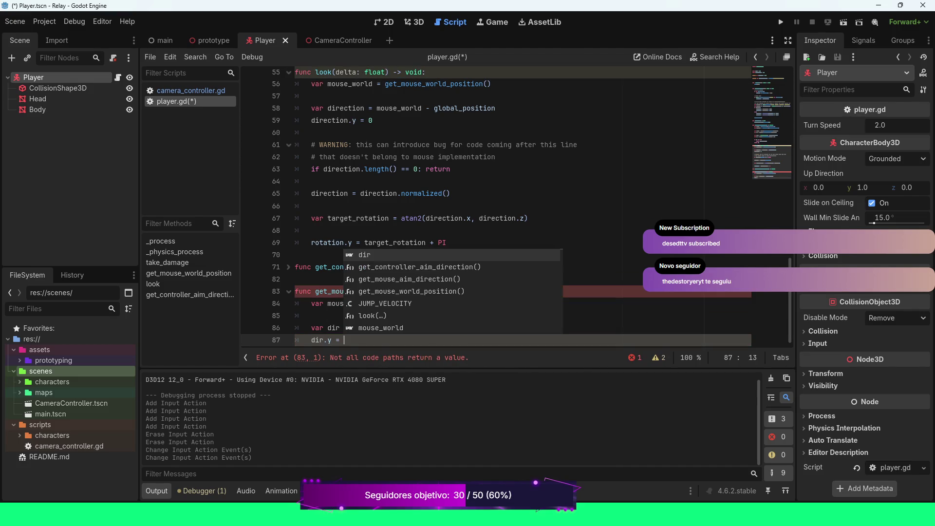
key(Return)
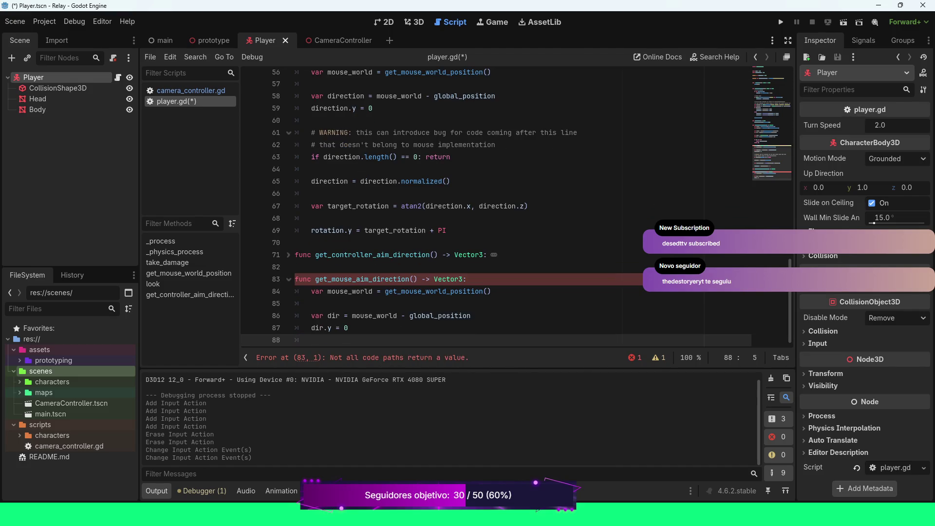
key(Return)
text(return)
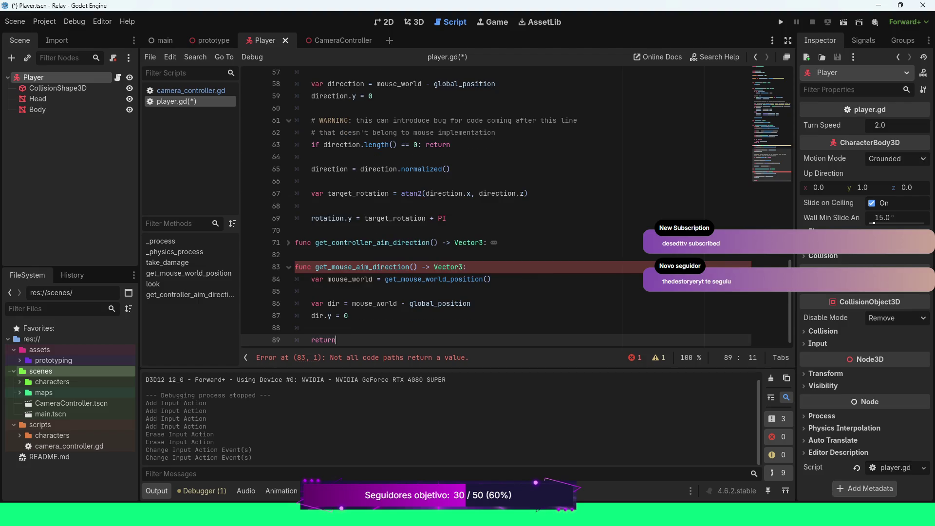
text( dir.norm)
key(Return)
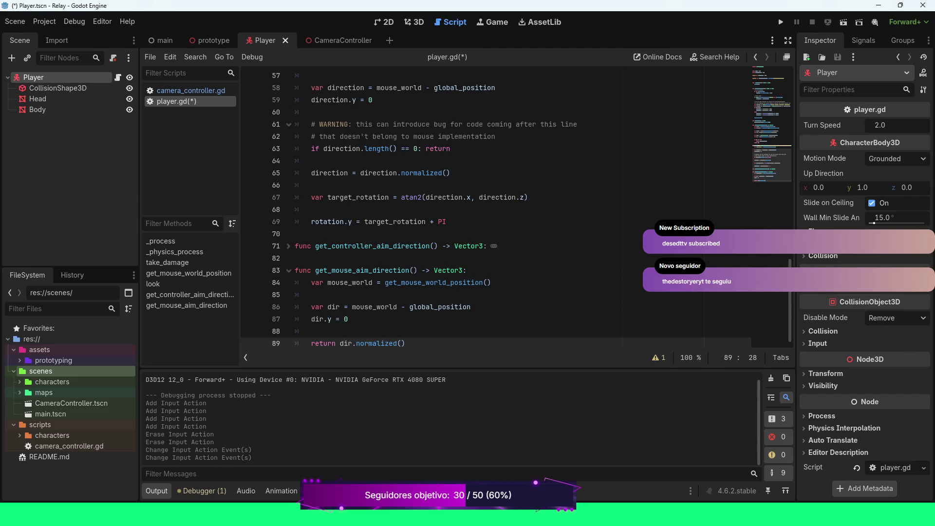
scroll(516, 211, up, 1)
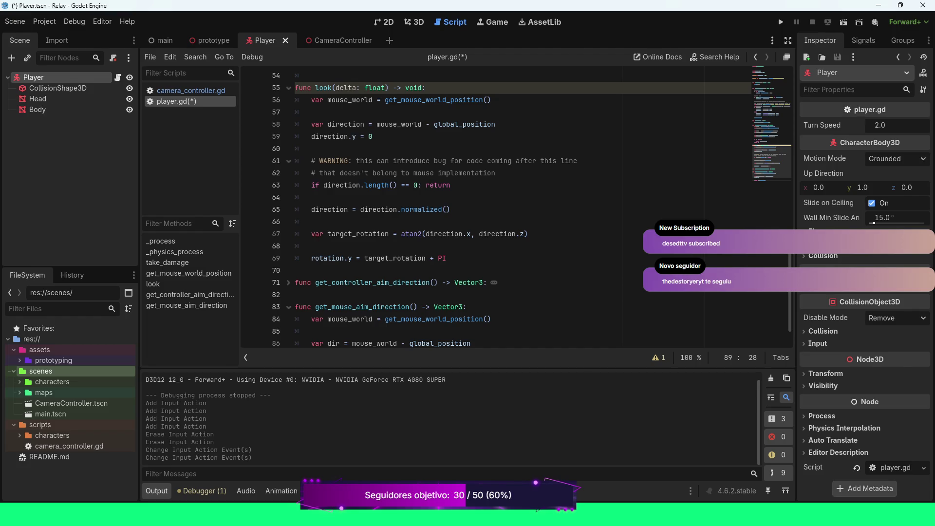
Remove the stray blank line in get_mouse_aim_direction and add unindented empty lines after its return.
scroll(516, 214, down, 1)
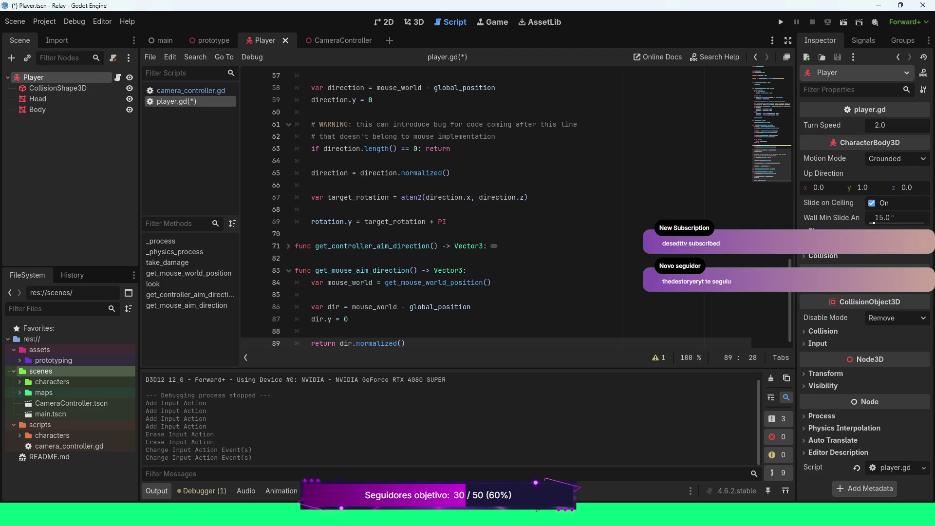
key(alt+f)
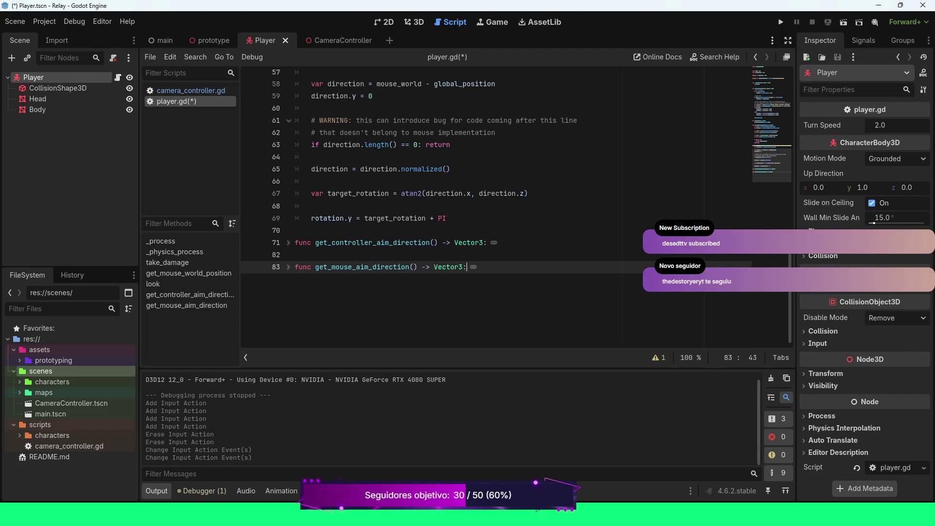
key(Return)
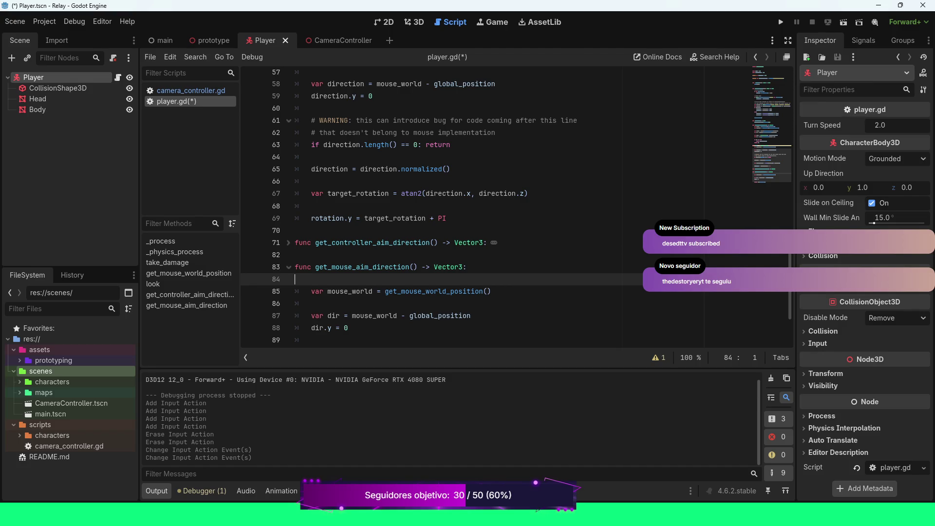
key(ctrl+z)
key(Down)
key(Down)
key(Down)
key(Down)
key(End)
key(Return)
key(BackSpace)
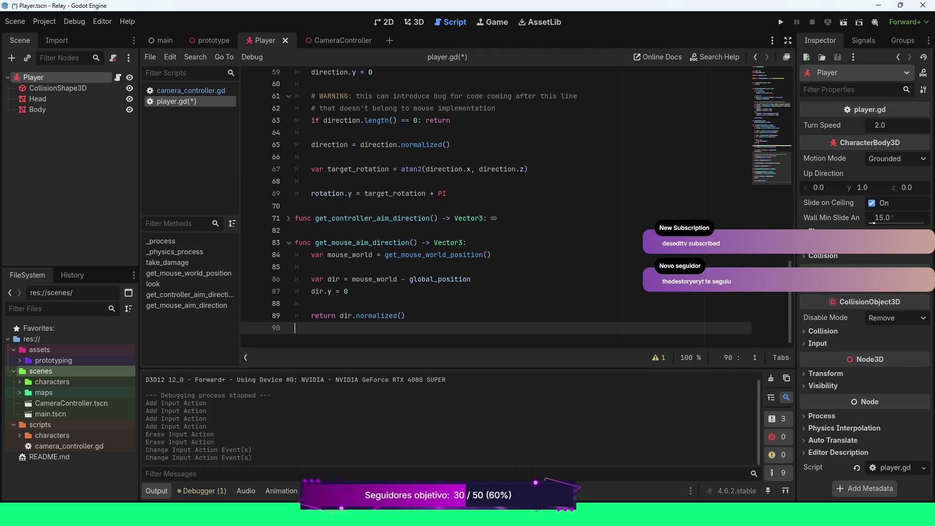
key(Return)
Declare 'func get_aim_direction() -> Vector3:' with 'var controller_dir = get_controller_aim_direction()'.
text(func get_aim)
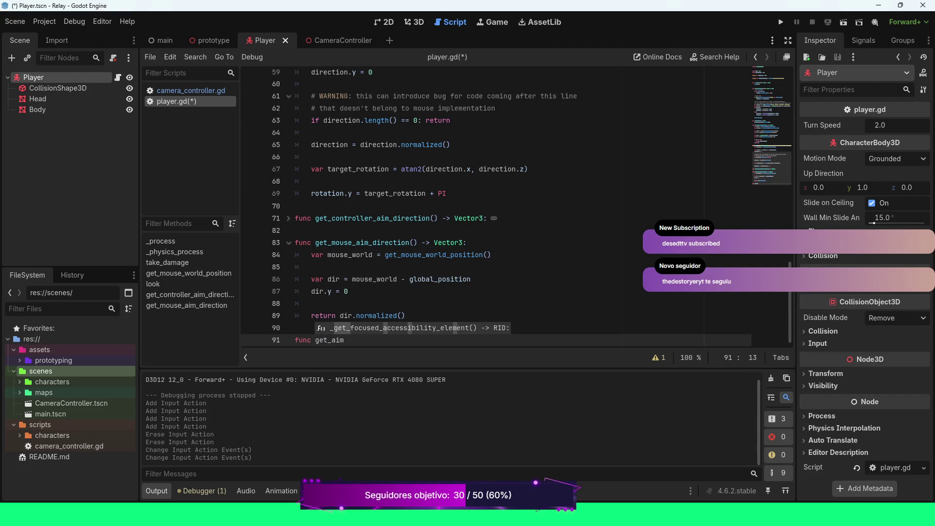
text(_direction)
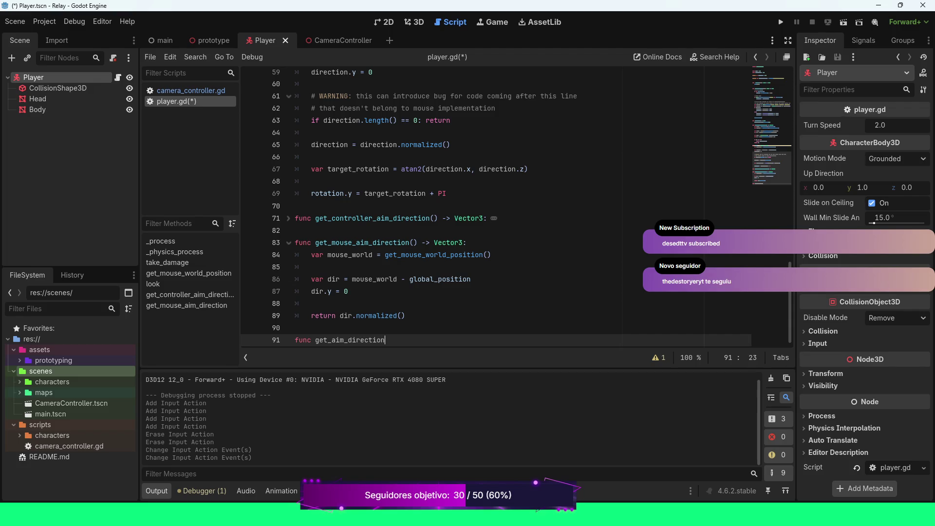
text(() -> Vect)
key(Down)
key(Down)
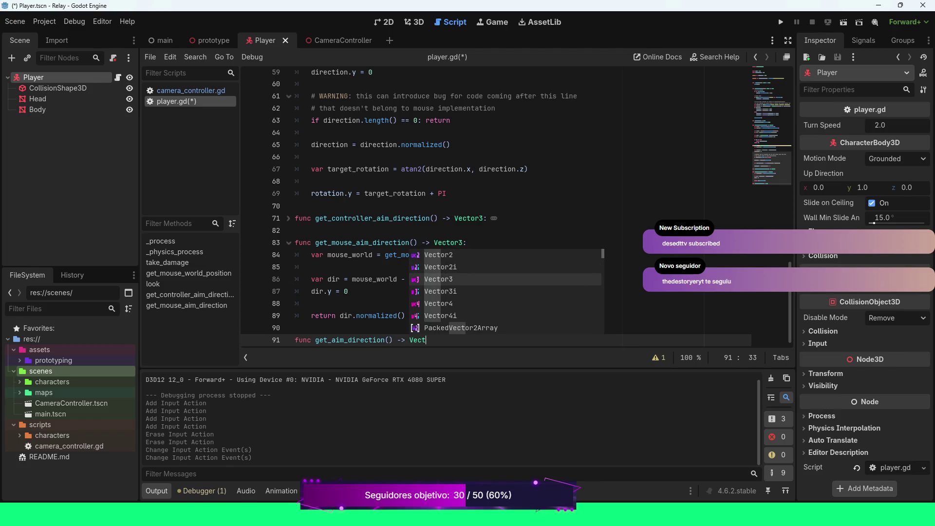
key(Return)
text(:)
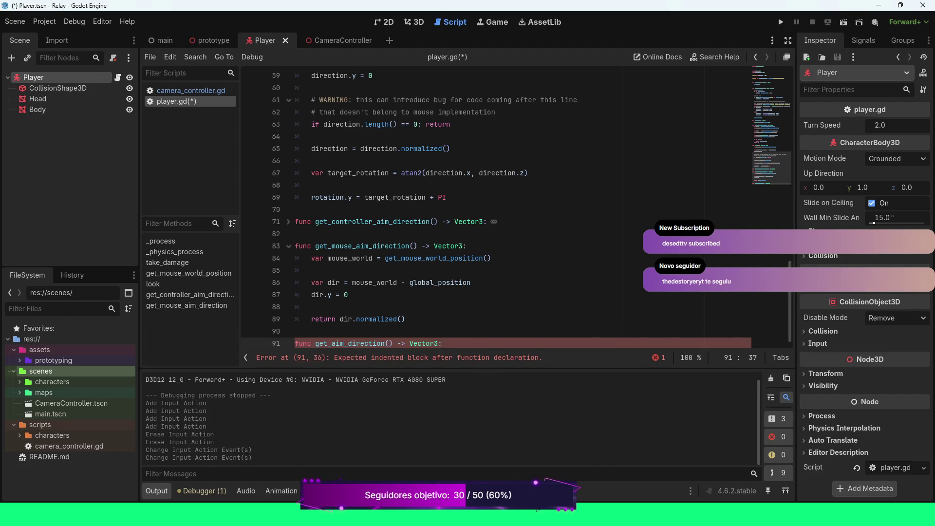
key(Return)
text(var c)
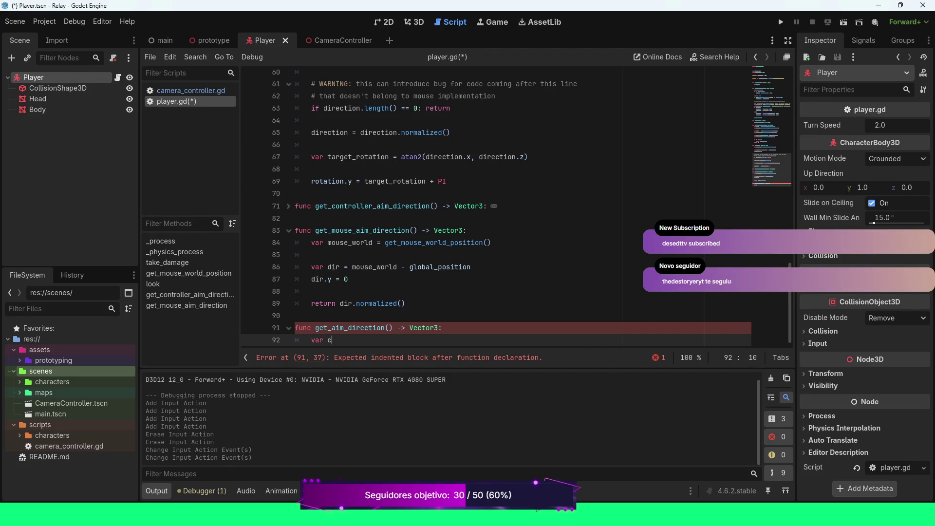
text(ontroller)
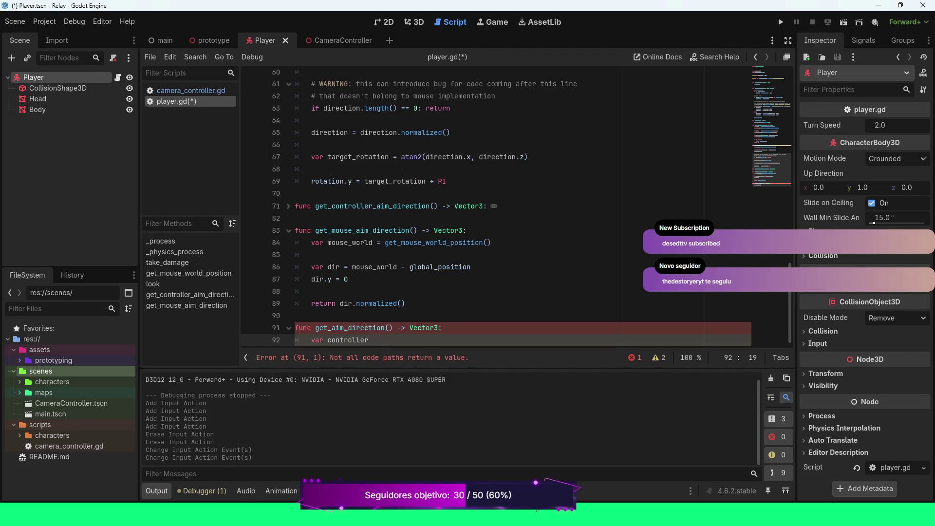
text(_dir = get_con)
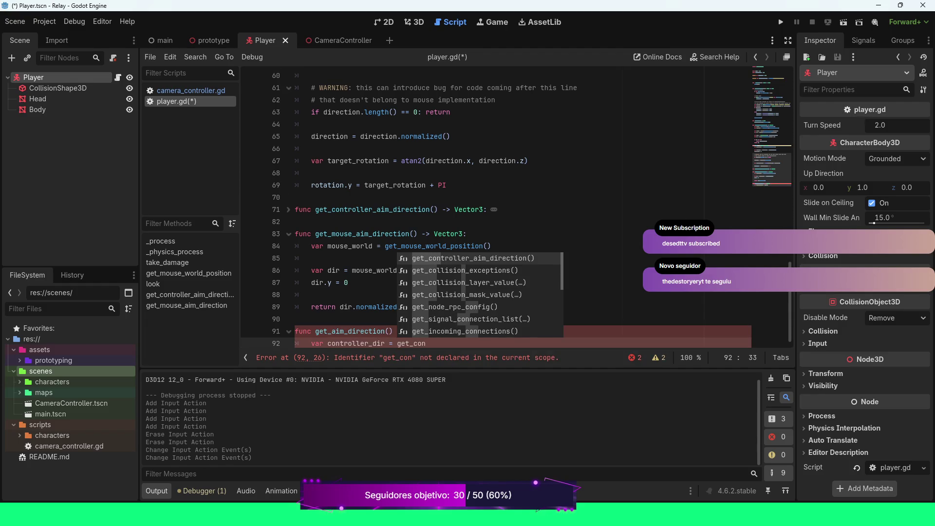
key(Return)
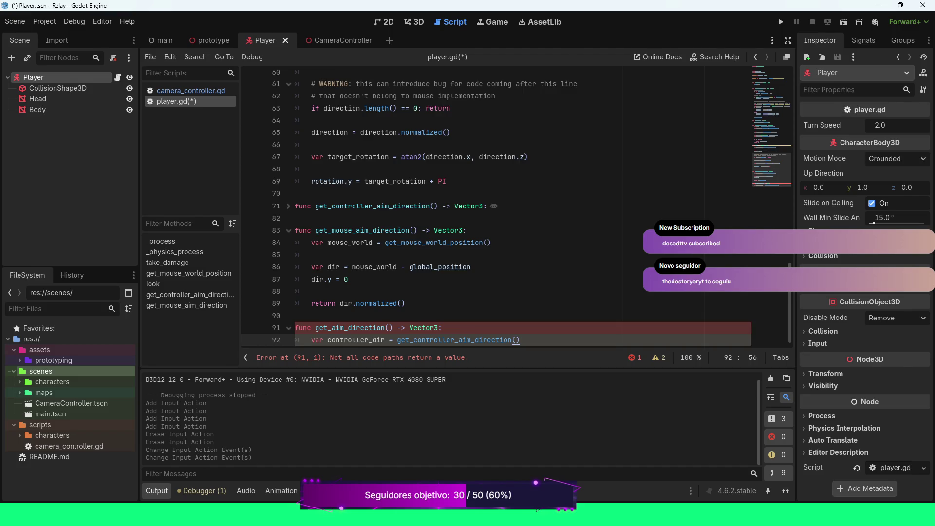
Return controller_dir when it differs from Vector3.ZERO, otherwise return get_mouse_aim_direction().
key(Return)
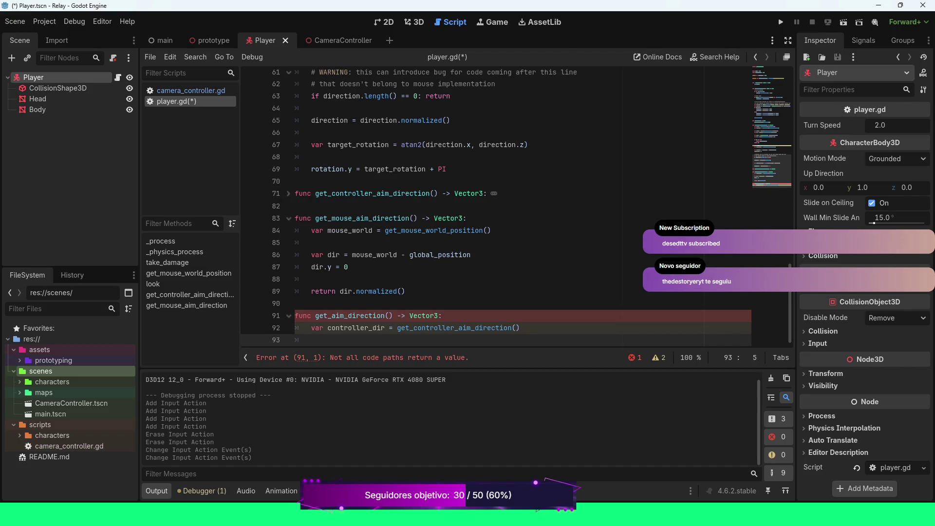
key(Return)
text(if )
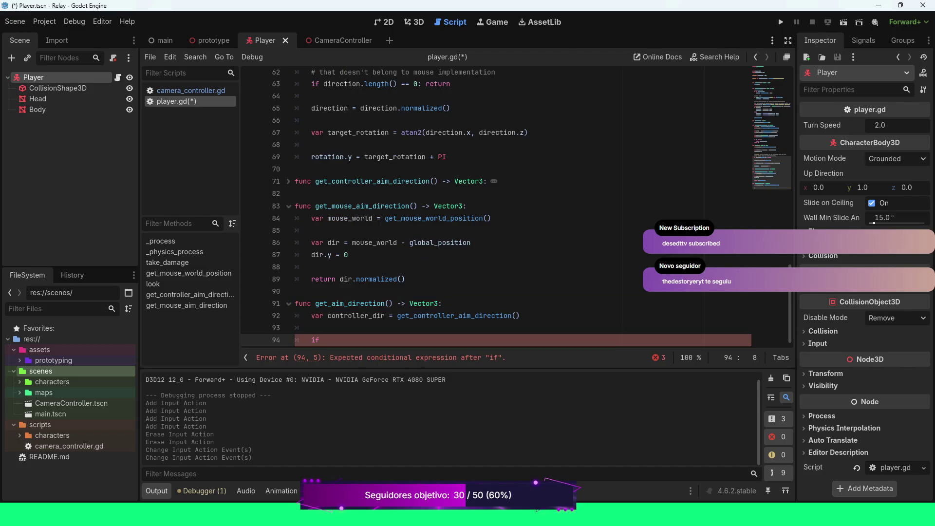
text(contro)
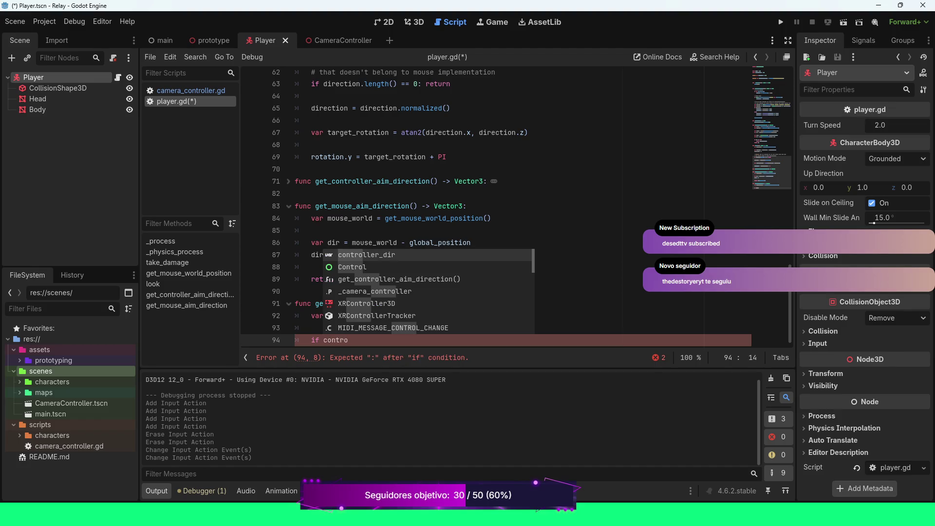
key(Return)
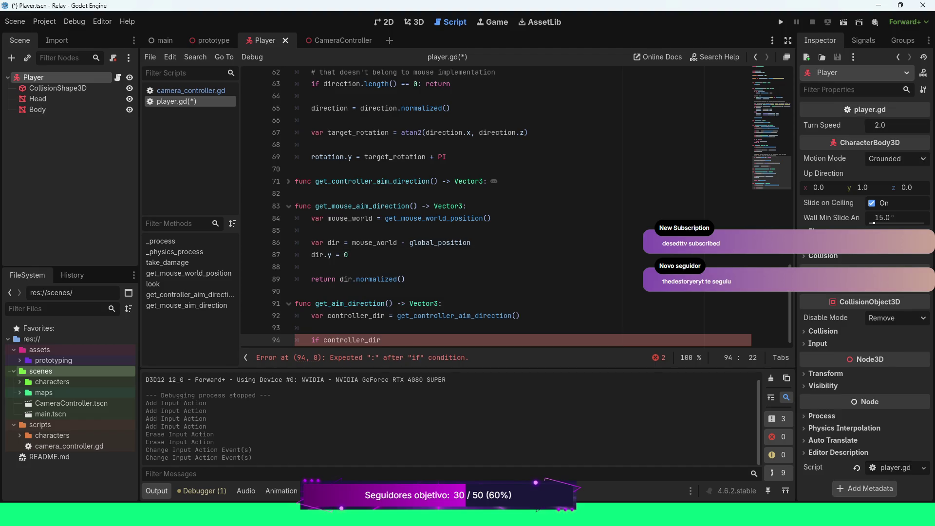
text( != Vec)
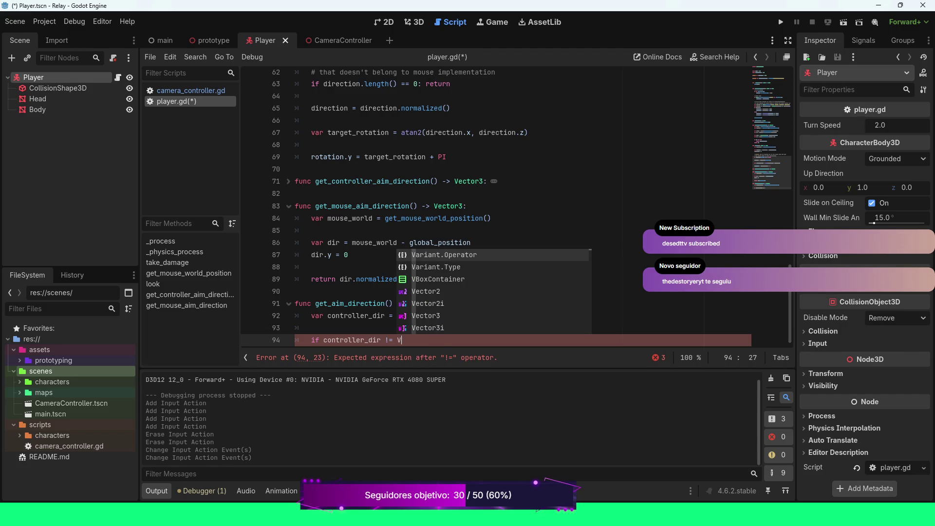
key(Down)
key(Down)
key(Return)
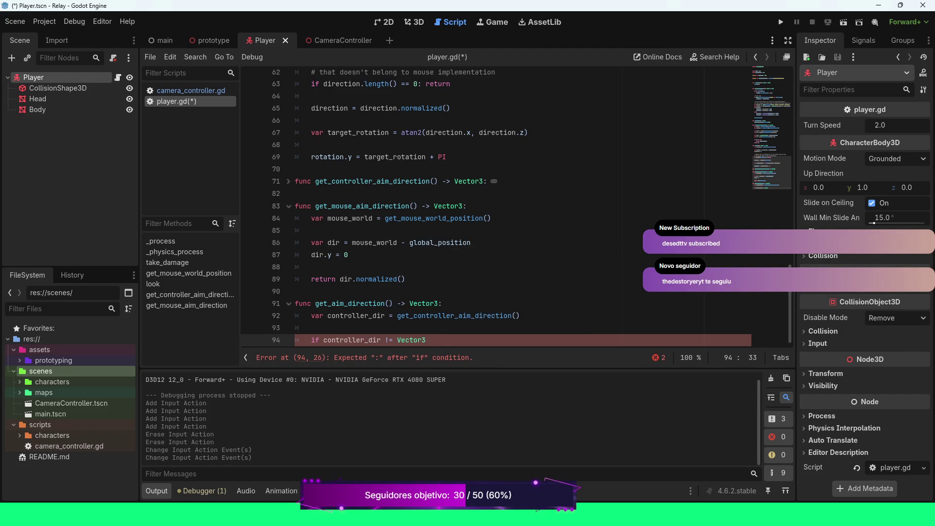
text(.ZERO:)
key(Return)
text(return contro)
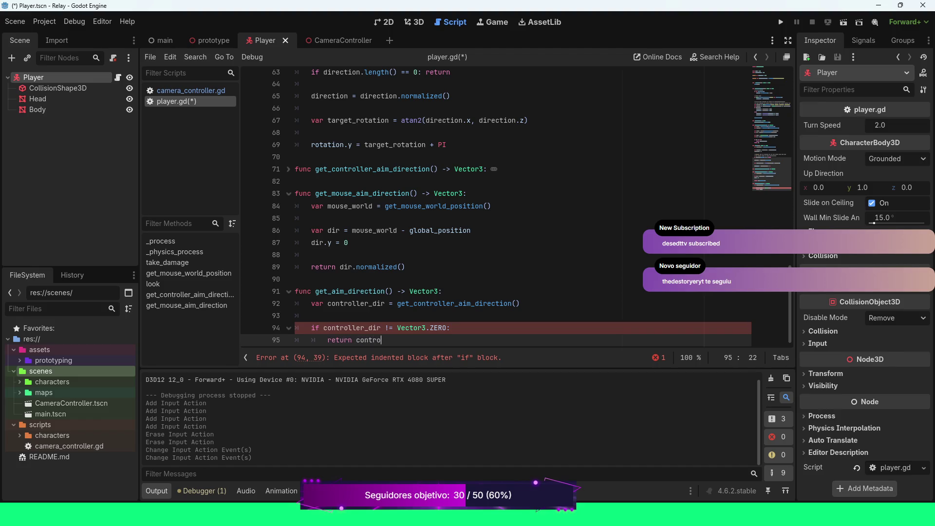
key(Return)
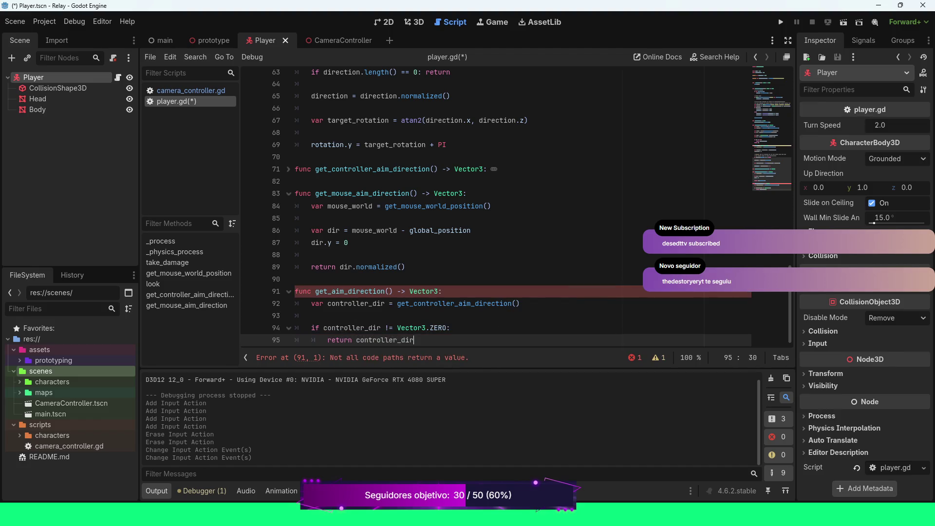
key(Return)
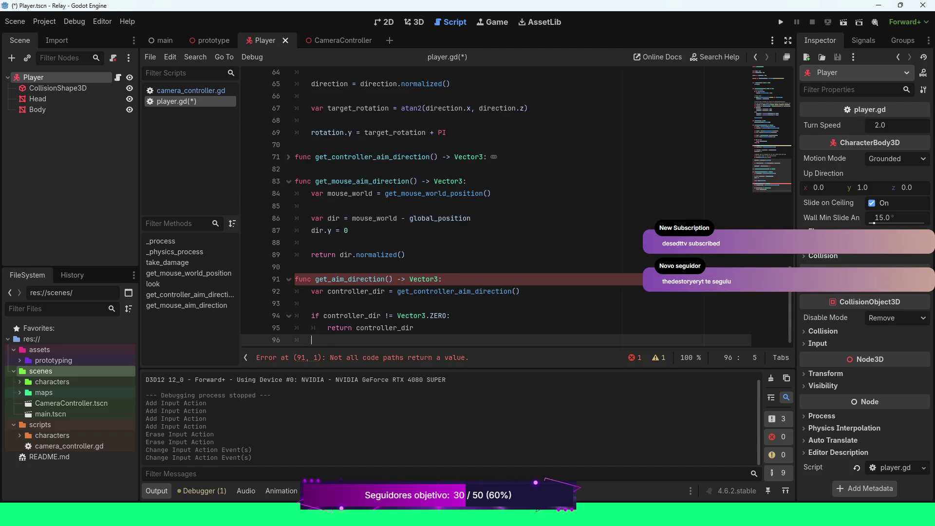
text(return)
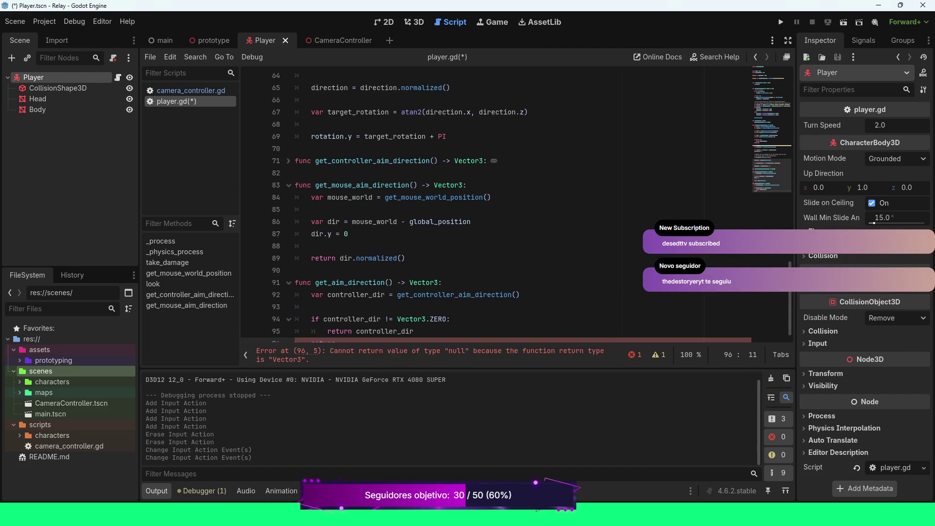
text( get)
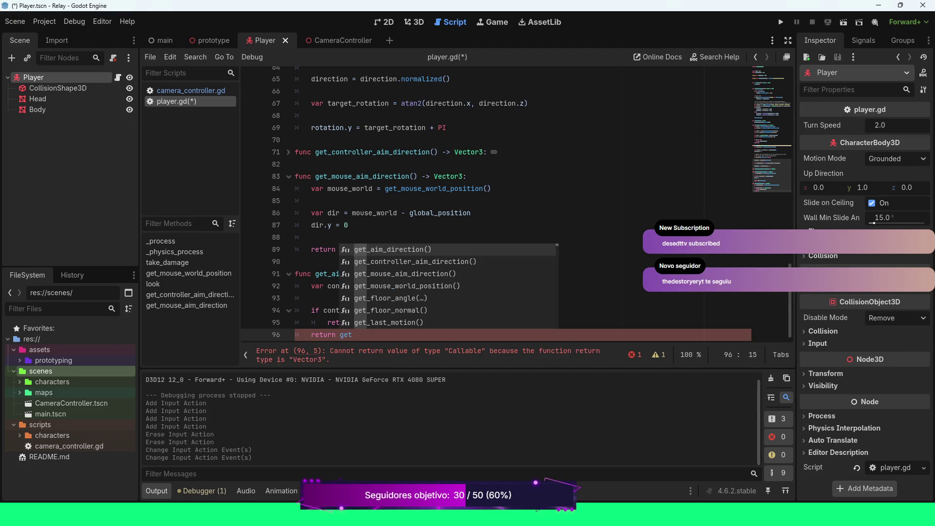
text(_mouse)
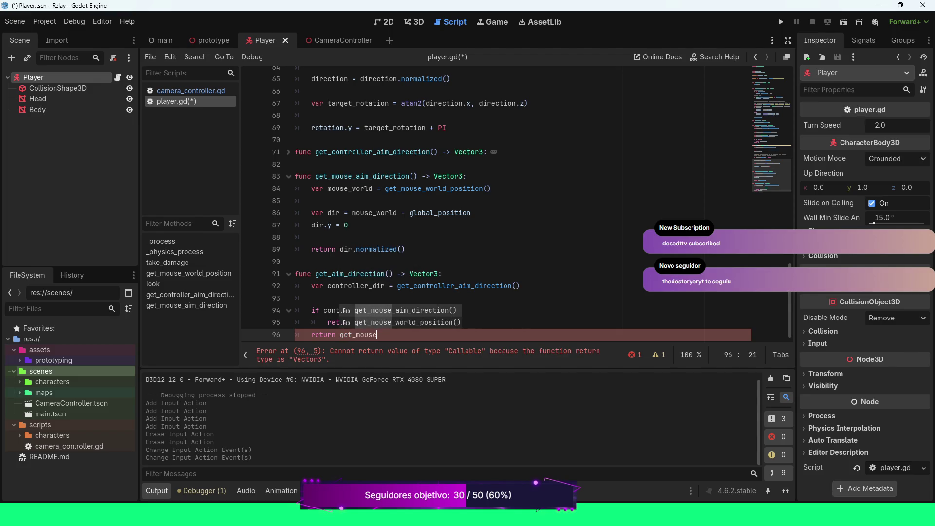
key(Return)
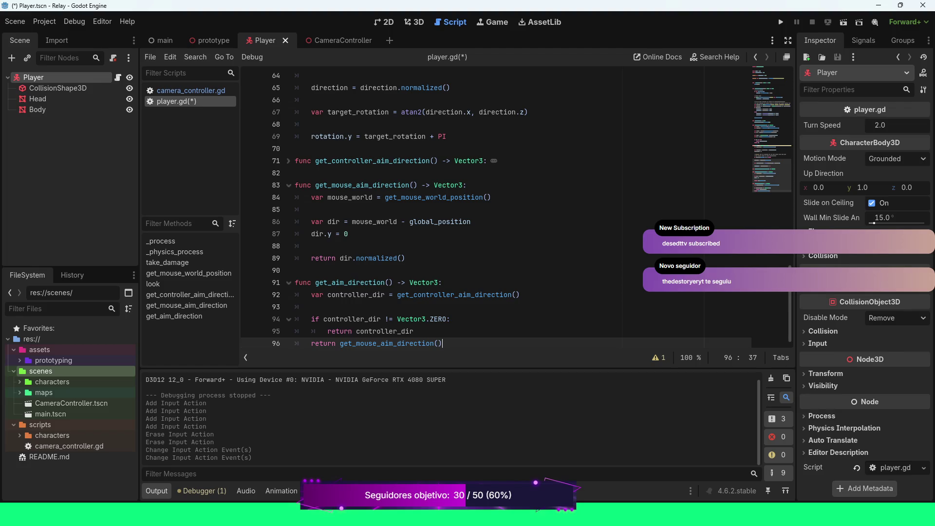
scroll(516, 207, up, 5)
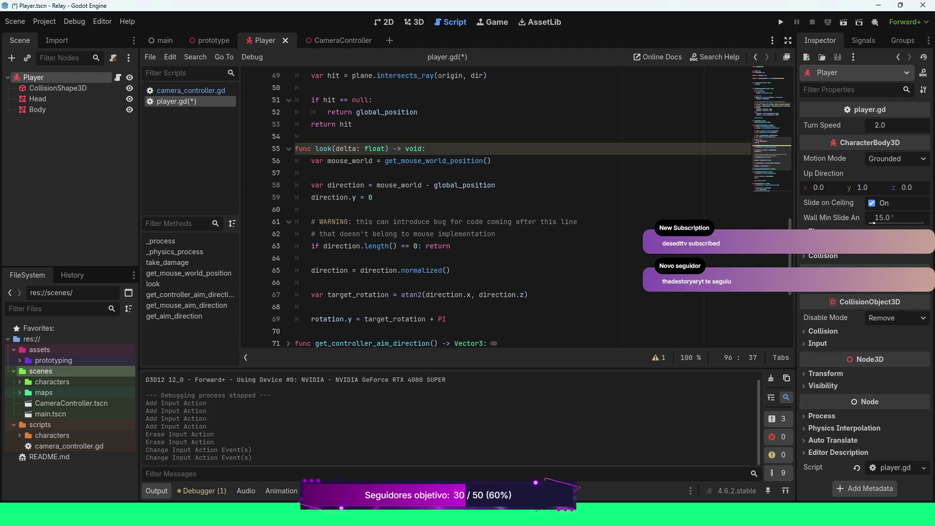
scroll(516, 209, down, 1)
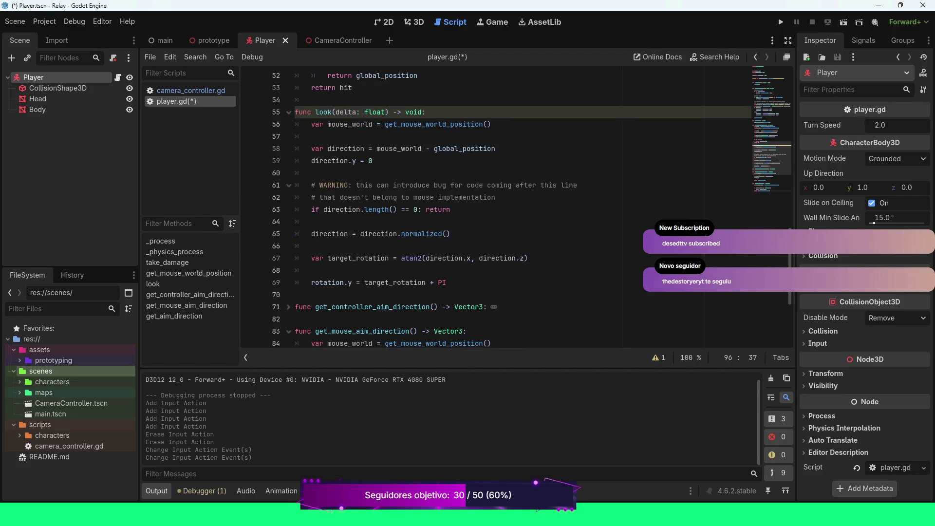
scroll(516, 209, up, 3)
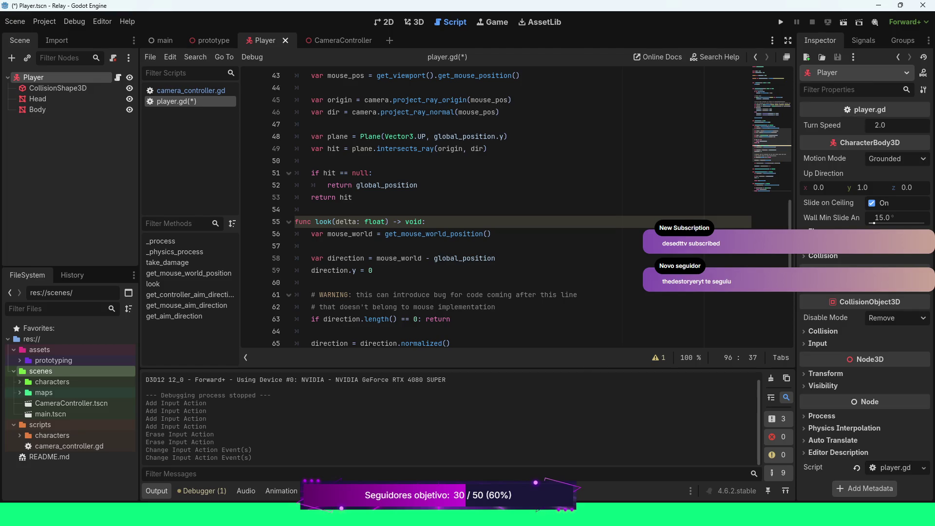
Comment out look()'s mouse-direction lines 56–59 and its length check, then begin 'var direction = get_a'.
mouse_move(373, 271)
mouse_down()
mouse_move(312, 258)
mouse_move(295, 234)
mouse_up()
key(ctrl+k)
scroll(517, 210, down, 2)
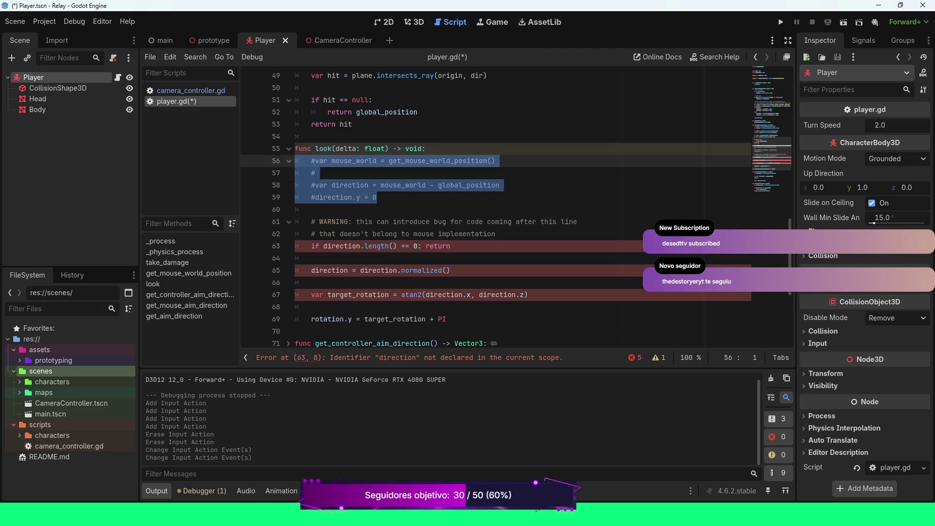
click(451, 246)
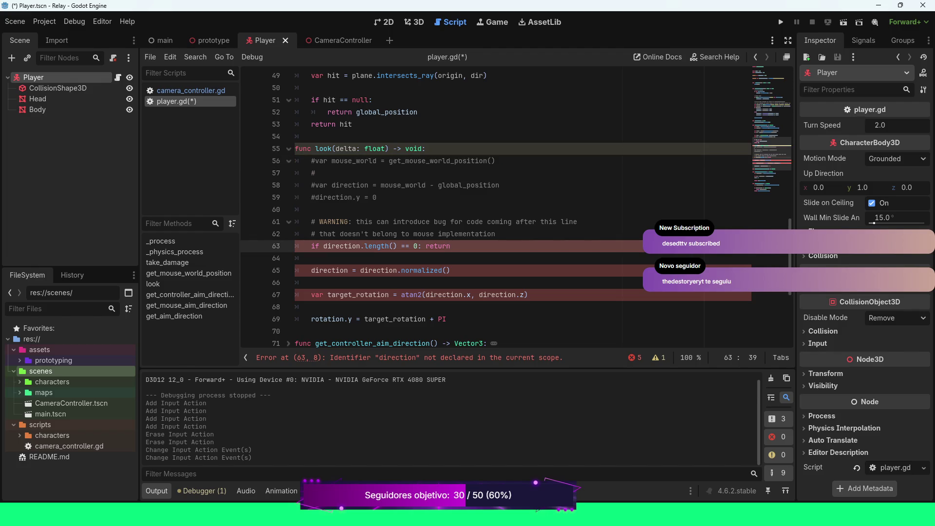
key(ctrl+k)
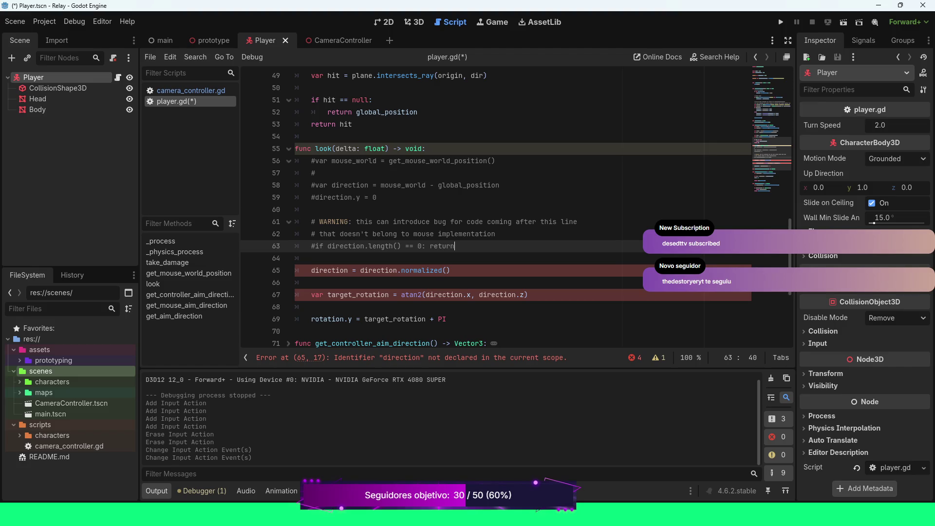
key(Return)
key(Return)
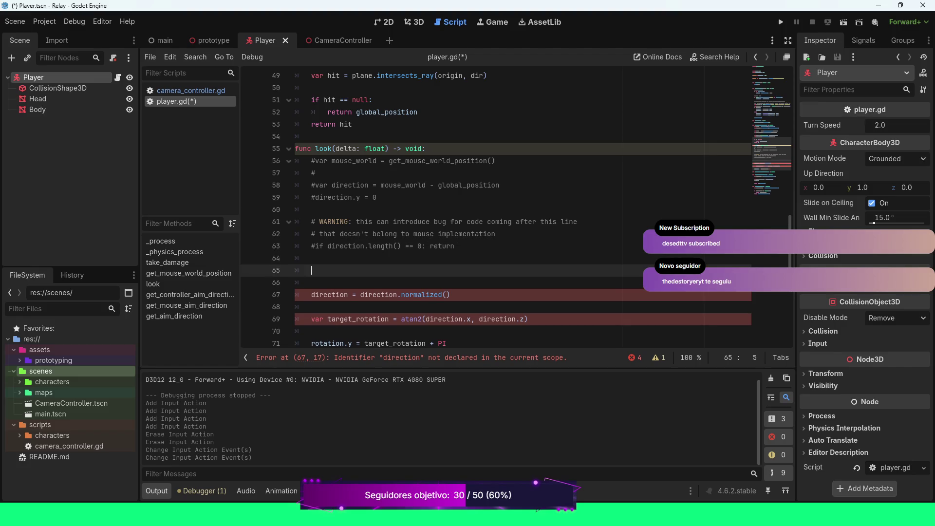
text(var directi)
text(on )
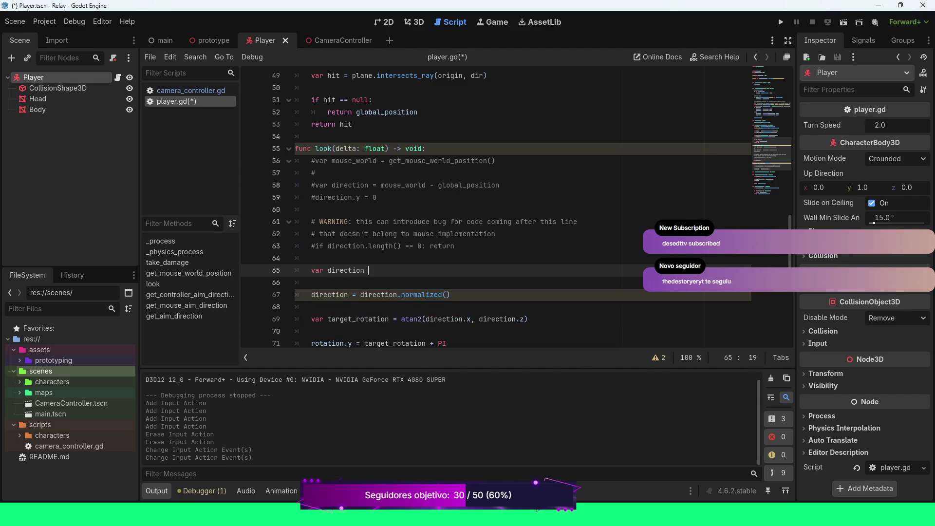
text(= )
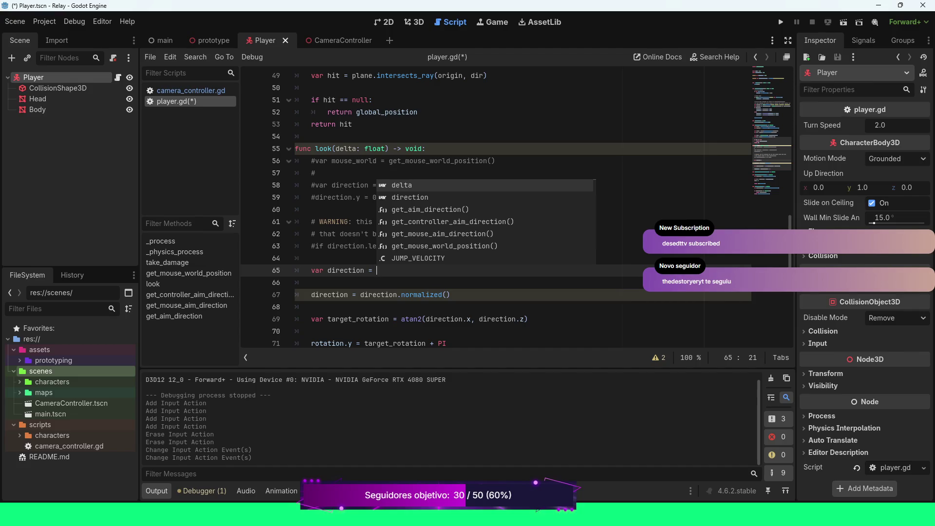
text(get)
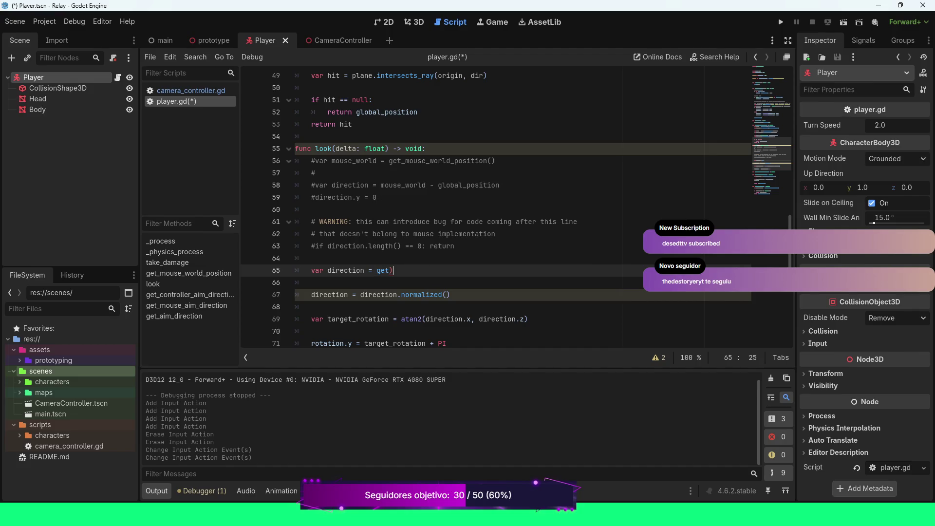
text(_aim)
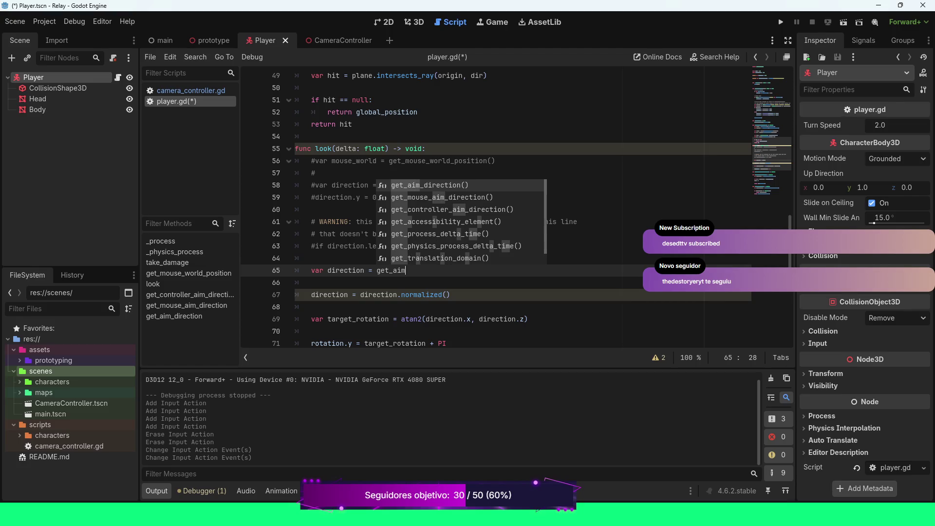
Complete 'var direction = get_aim_direction()', add 'if direction == Vector3.ZERO: return', then run the game.
key(Return)
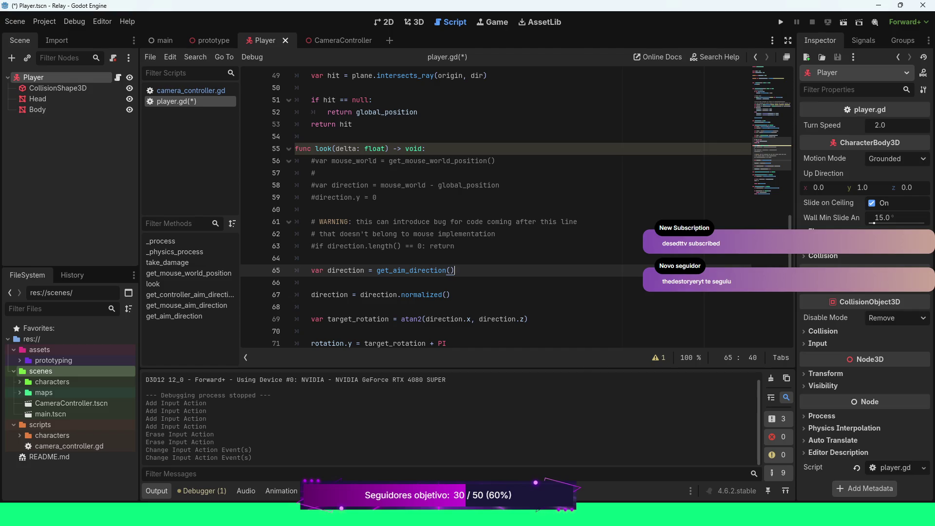
key(Return)
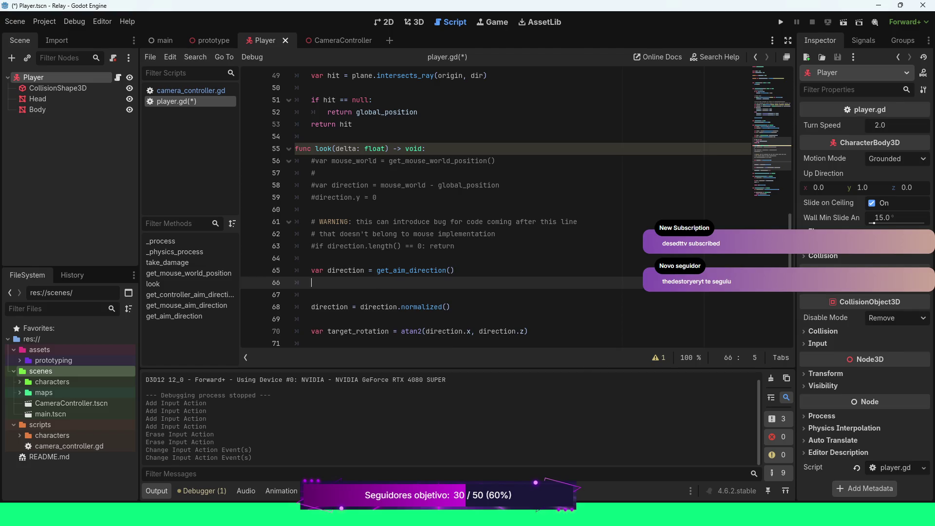
key(Return)
text(if di)
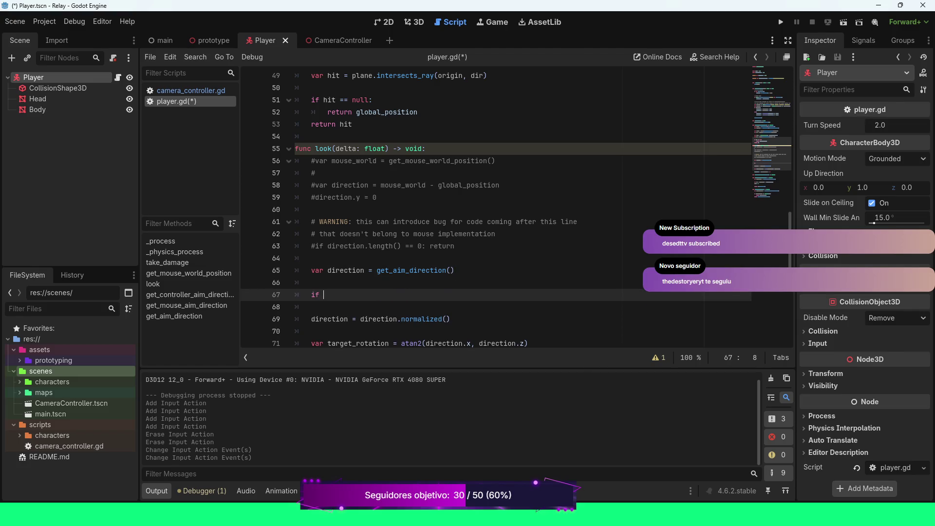
key(Return)
text(== Vecto)
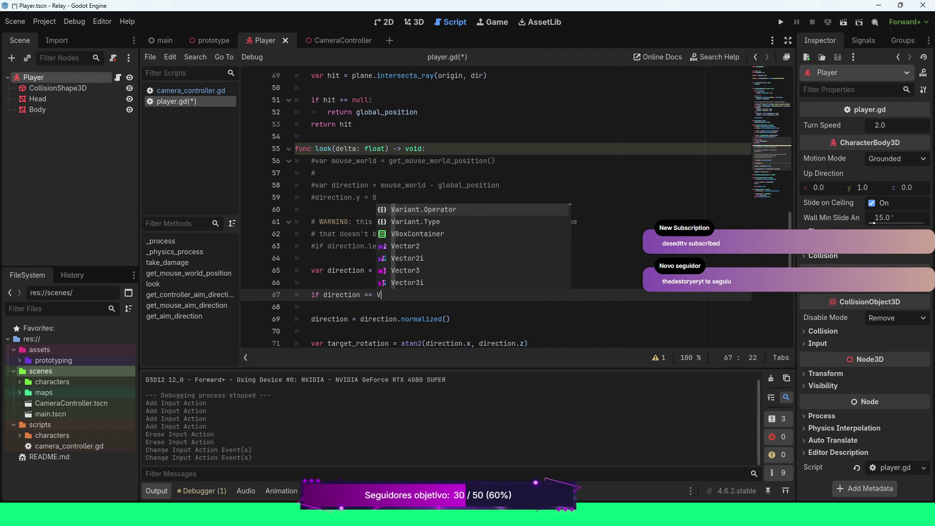
key(Down)
key(Down)
key(Return)
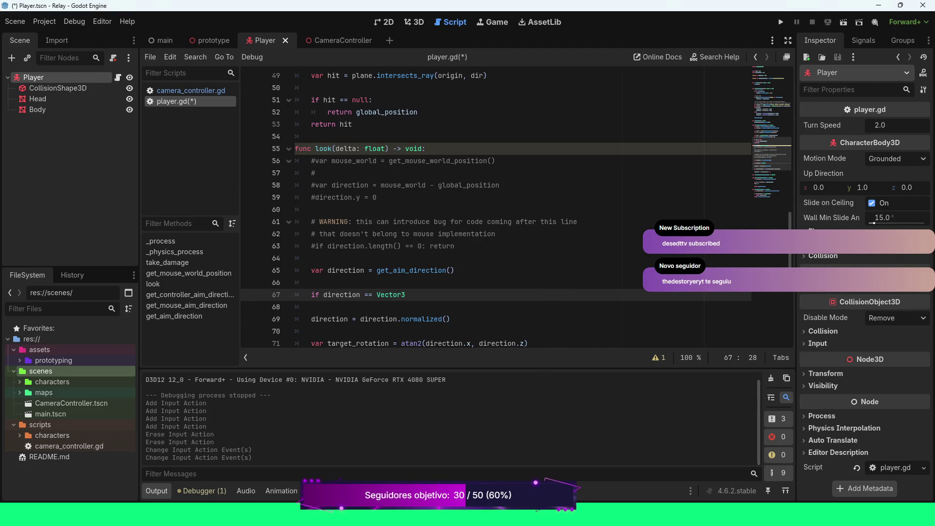
text(.Z)
key(Return)
text(return)
scroll(516, 209, down, 1)
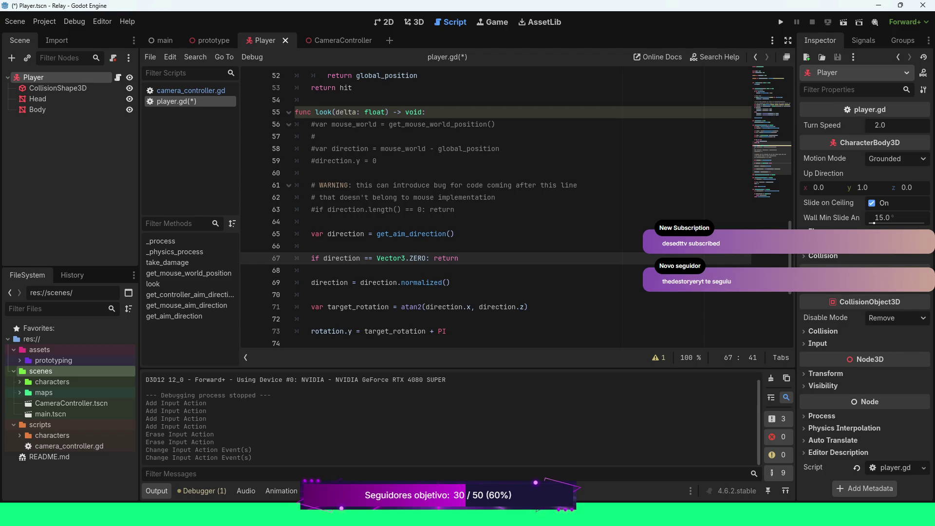
key(F5)
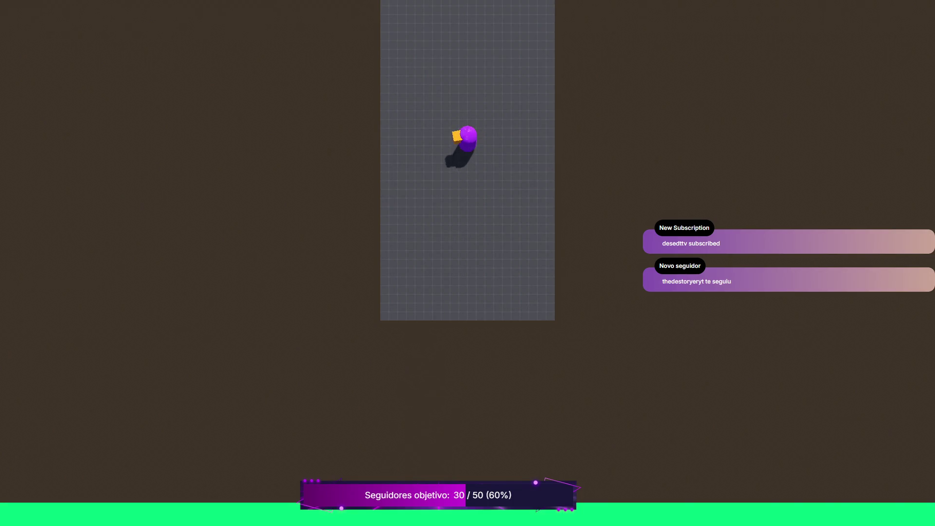
Walk the player around with WASD, checking it turns to face each direction, then stop the game.
key(a)
key(w)
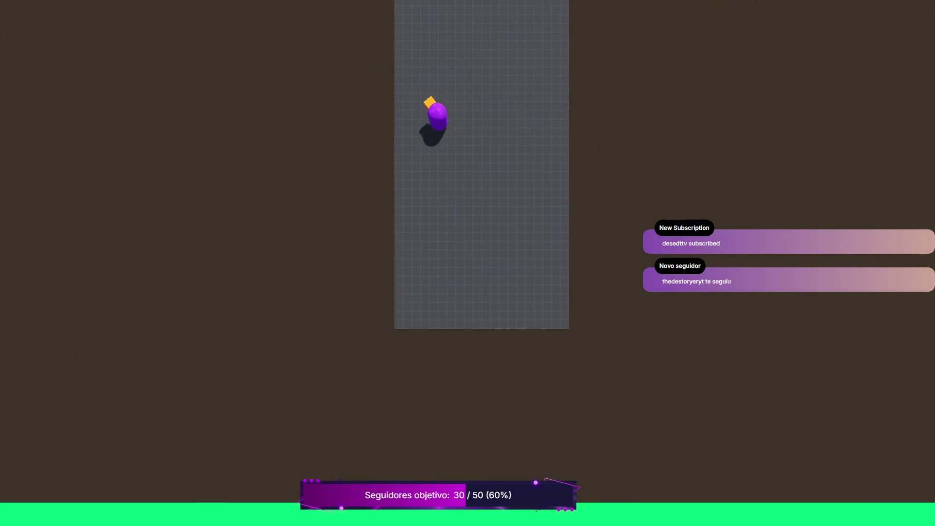
key(s)
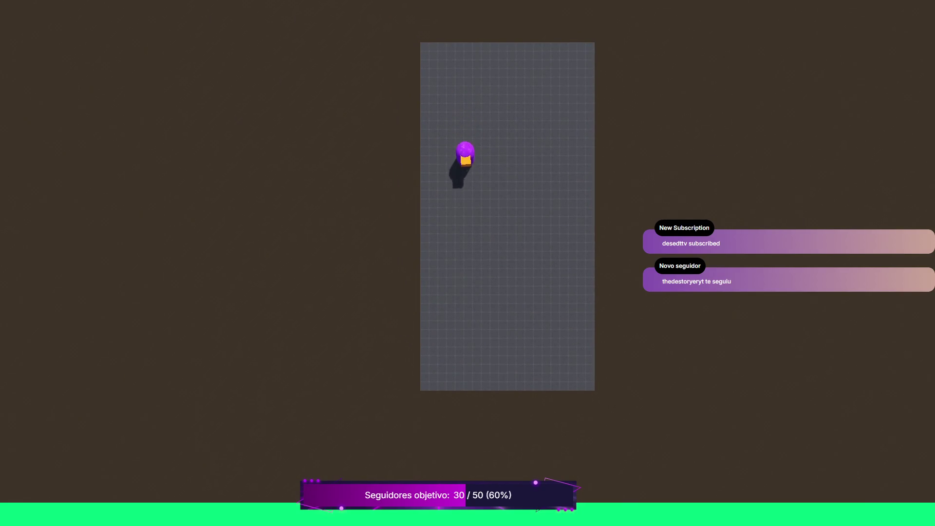
key(d)
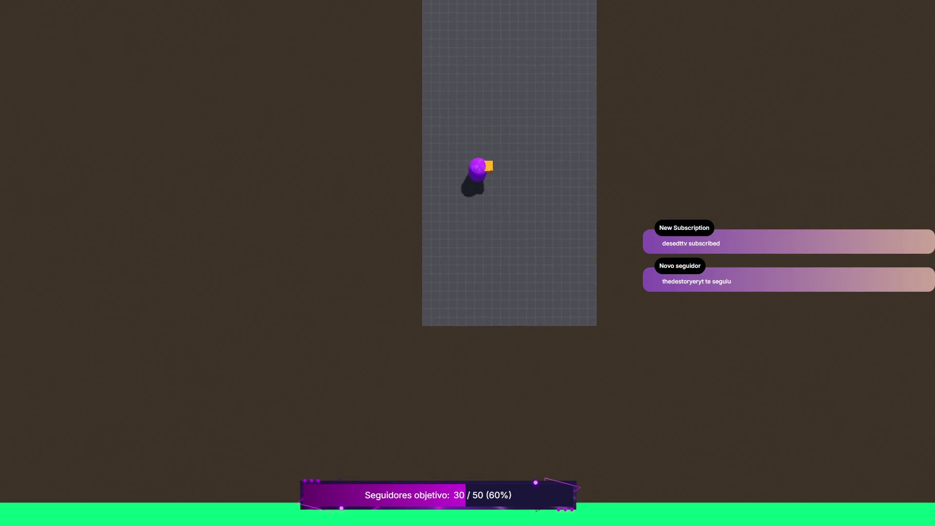
key(w)
key(s)
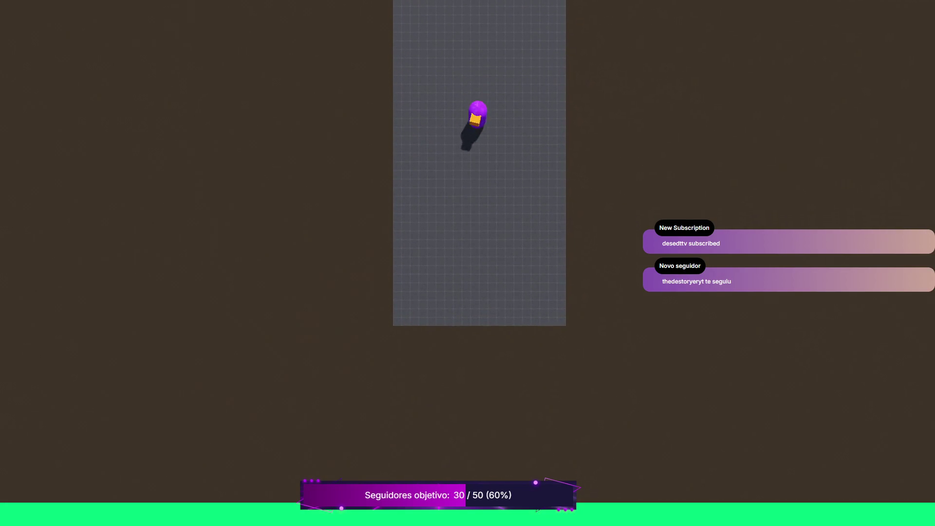
key(w)
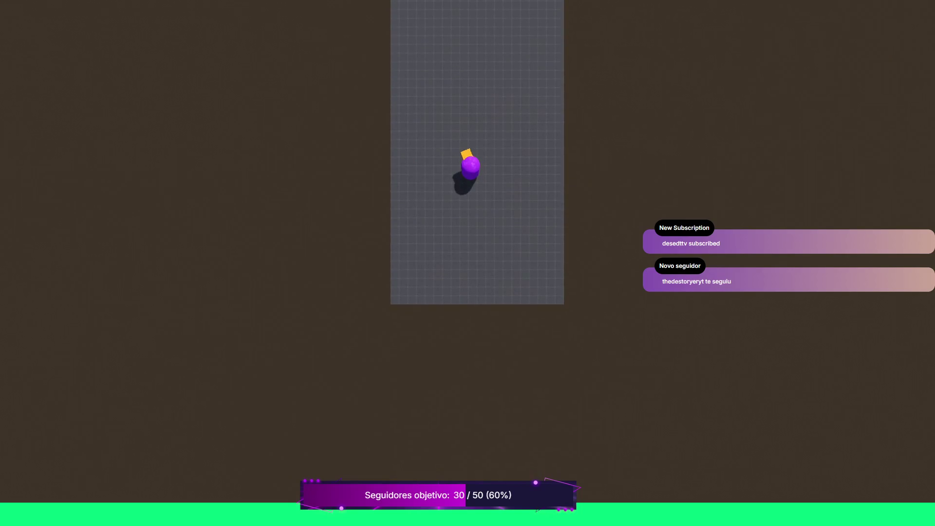
key(a)
key(d)
key(w)
key(a)
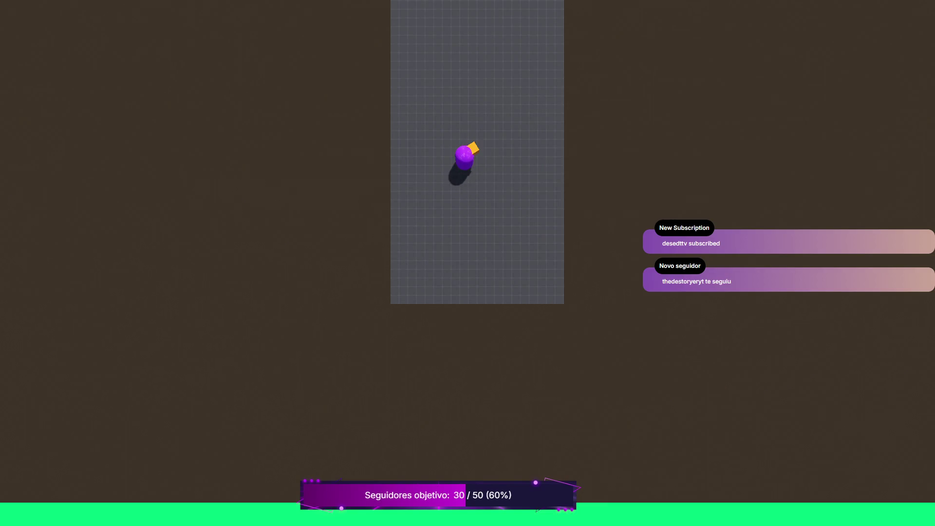
key(a)
key(s)
key(w)
key(a)
key(s)
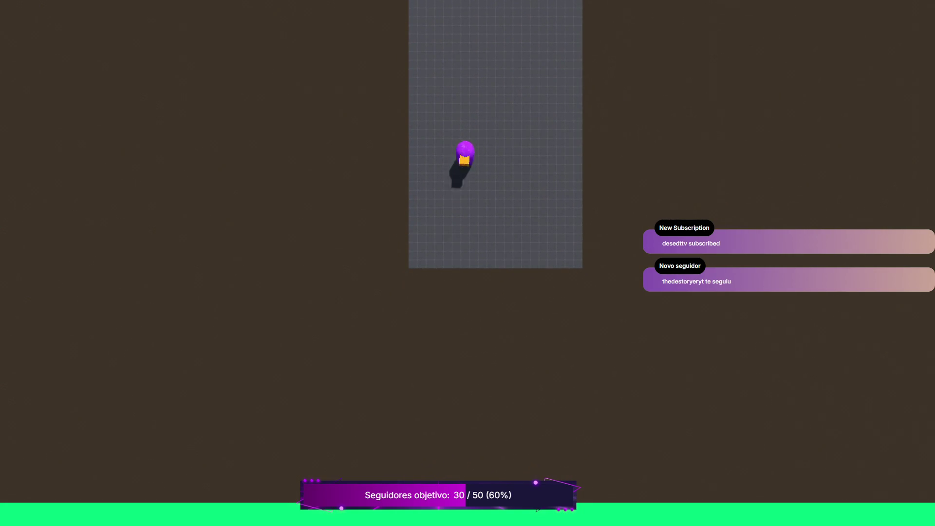
key(d)
key(w)
key(a)
key(w)
key(a)
key(d)
key(w)
key(a)
key(w)
key(s)
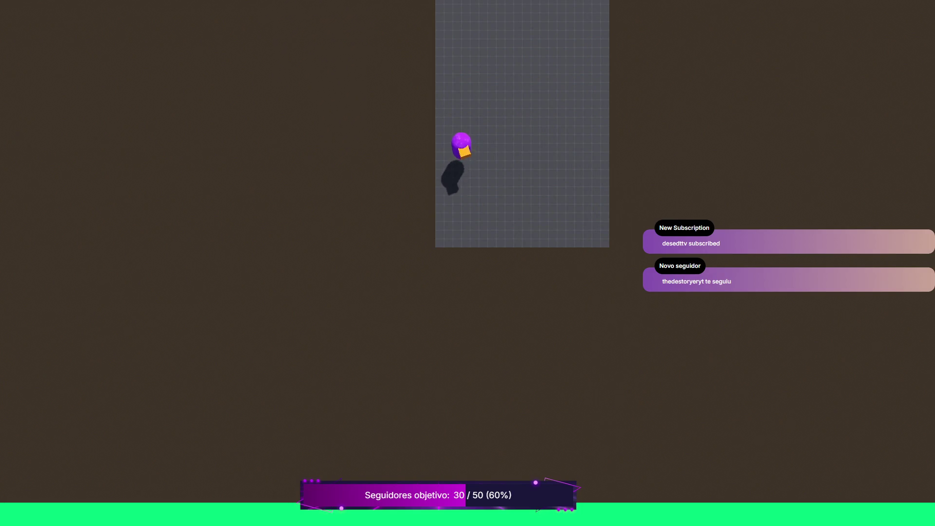
key(a)
key(s)
key(d)
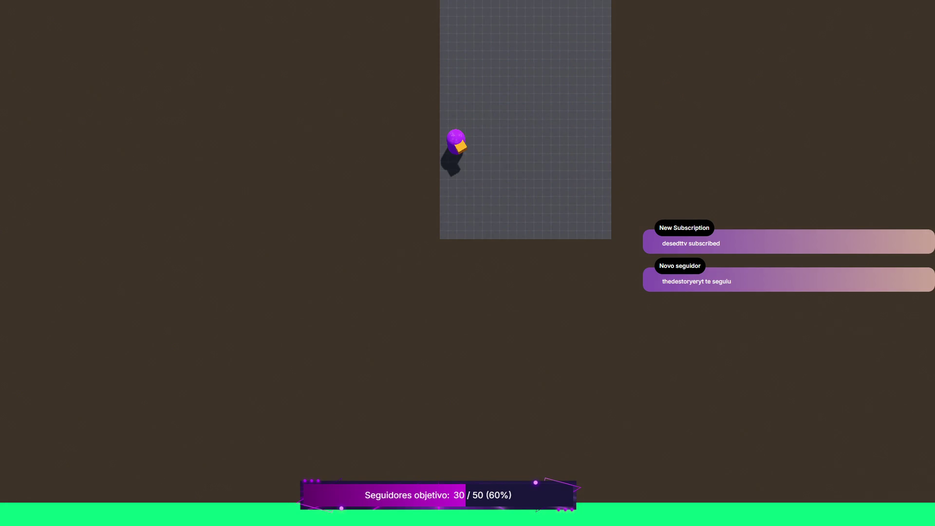
key(F8)
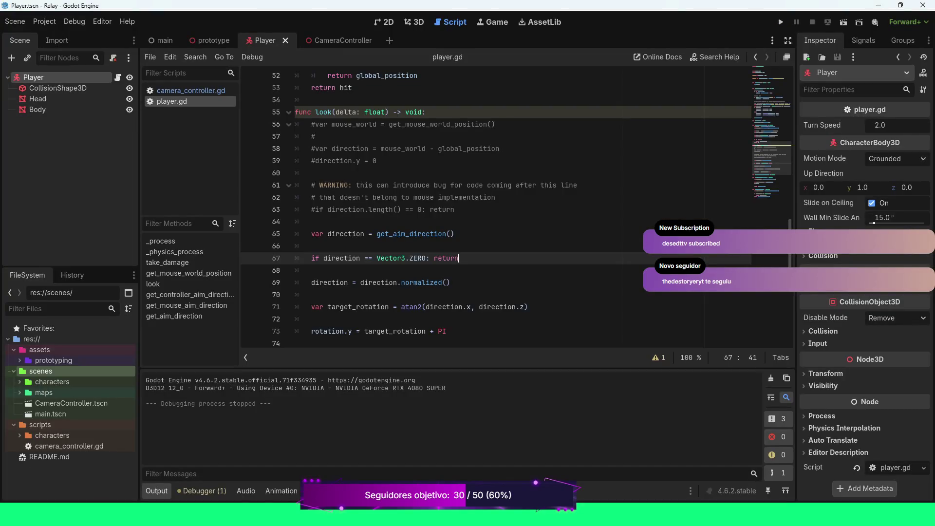
Open the Project Settings Input Map and edit aim_left's Joypad Axis 2 event.
click(44, 22)
click(54, 37)
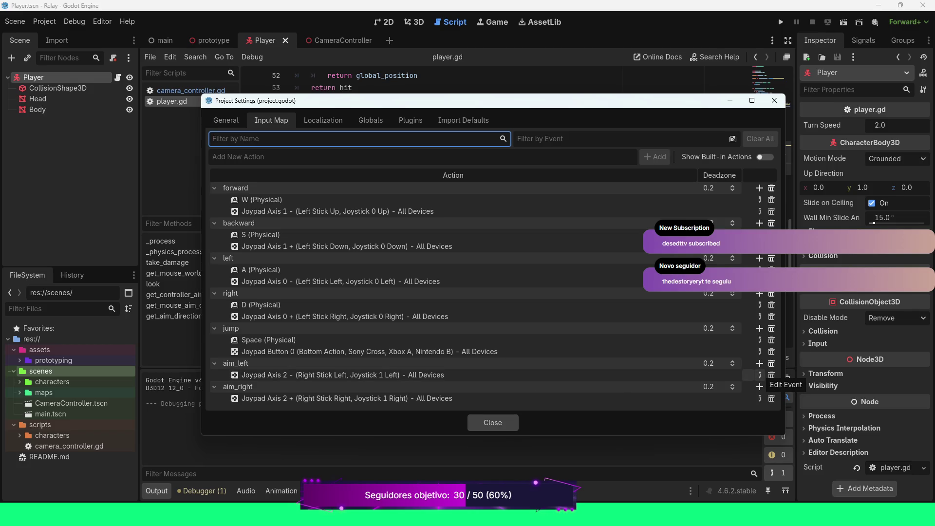
click(759, 375)
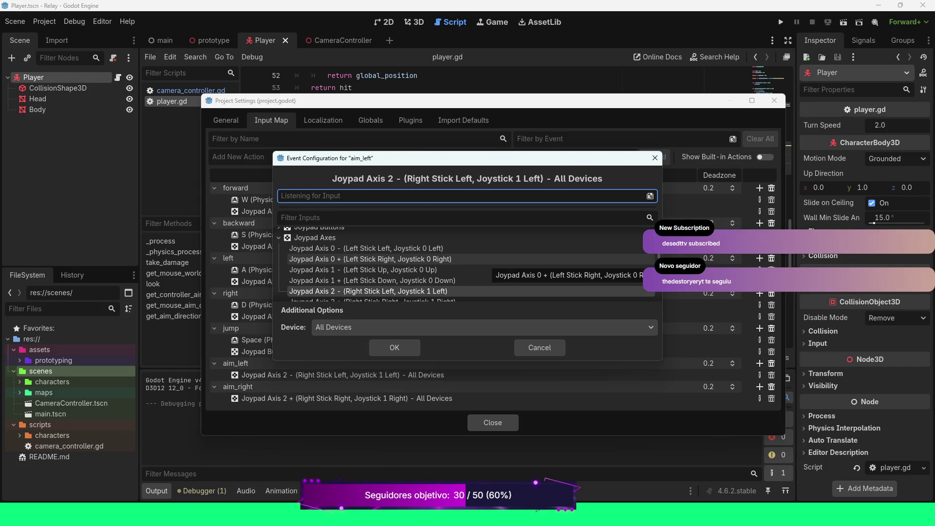
scroll(462, 263, down, 1)
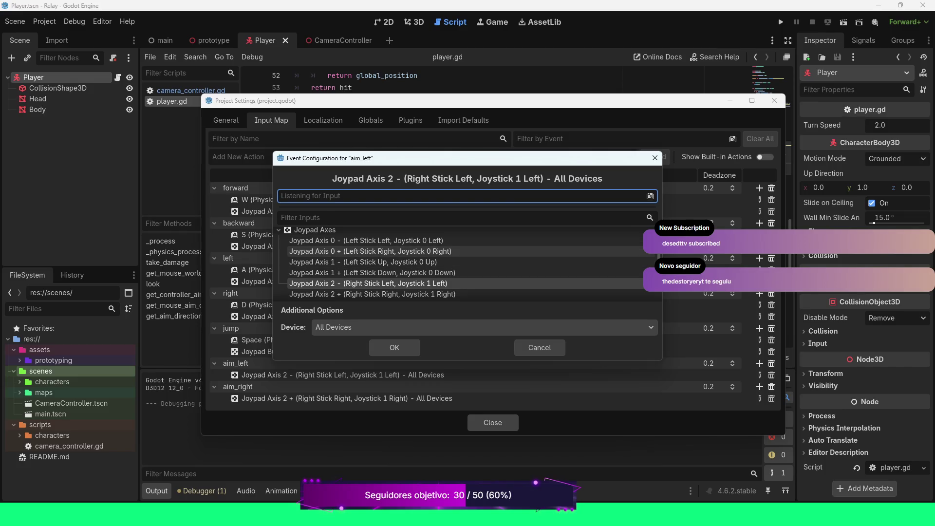
scroll(375, 252, down, 1)
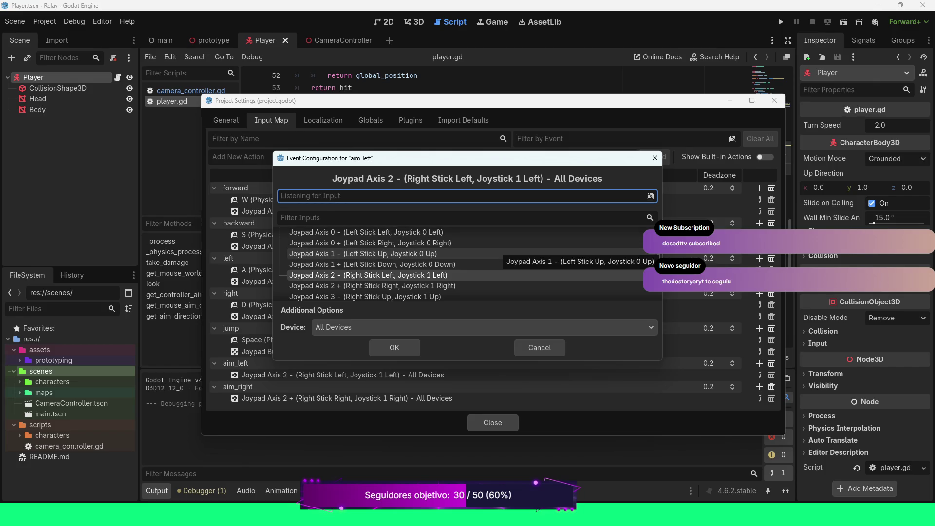
scroll(496, 254, down, 1)
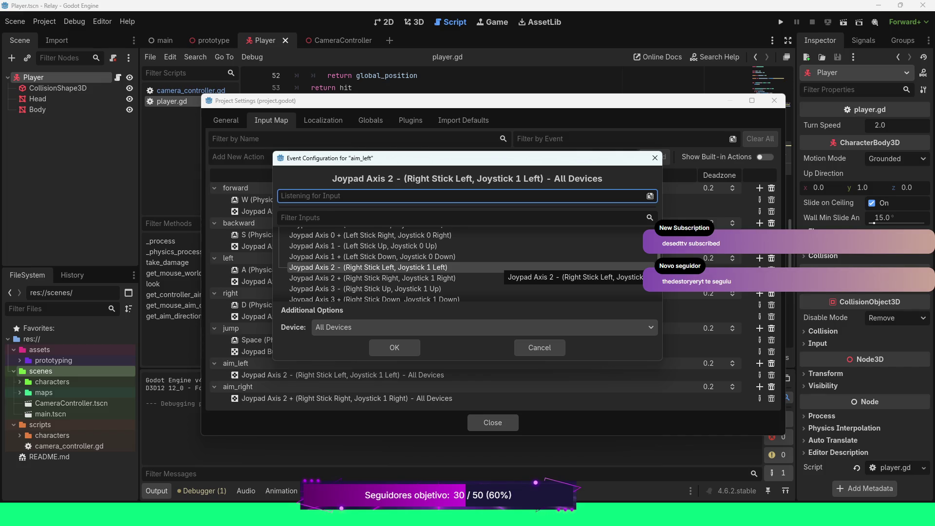
scroll(502, 265, up, 1)
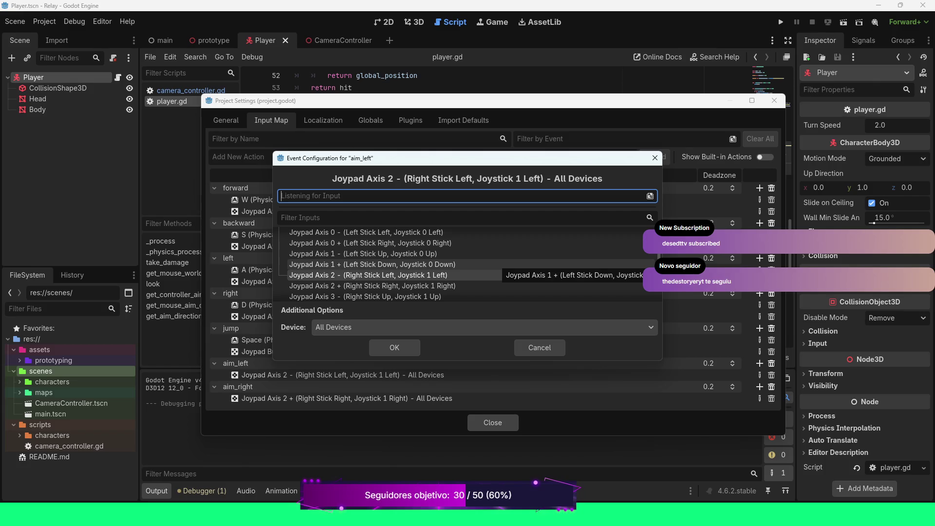
scroll(466, 263, down, 1)
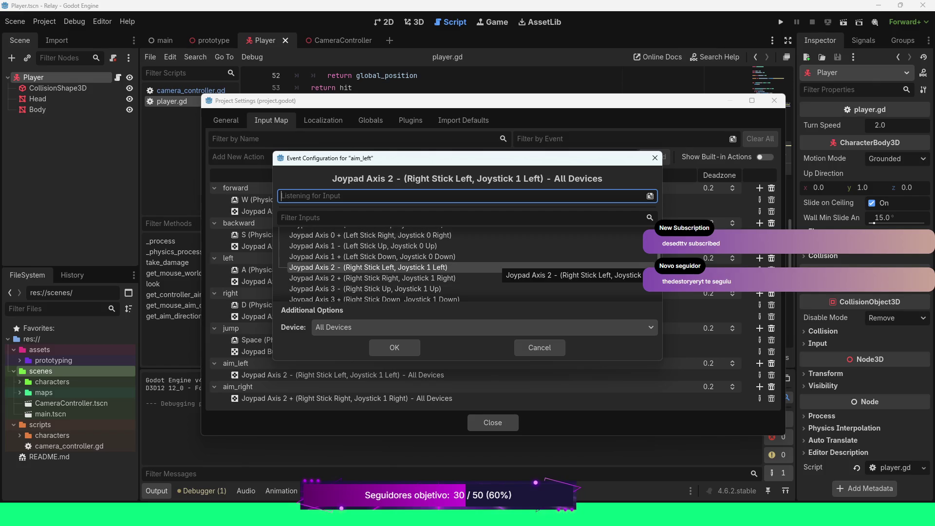
scroll(497, 266, down, 1)
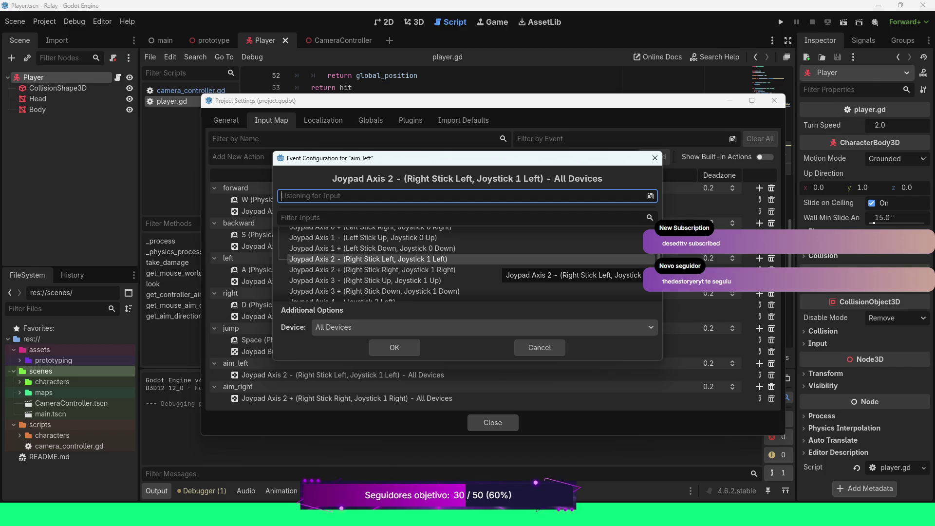
scroll(496, 266, down, 1)
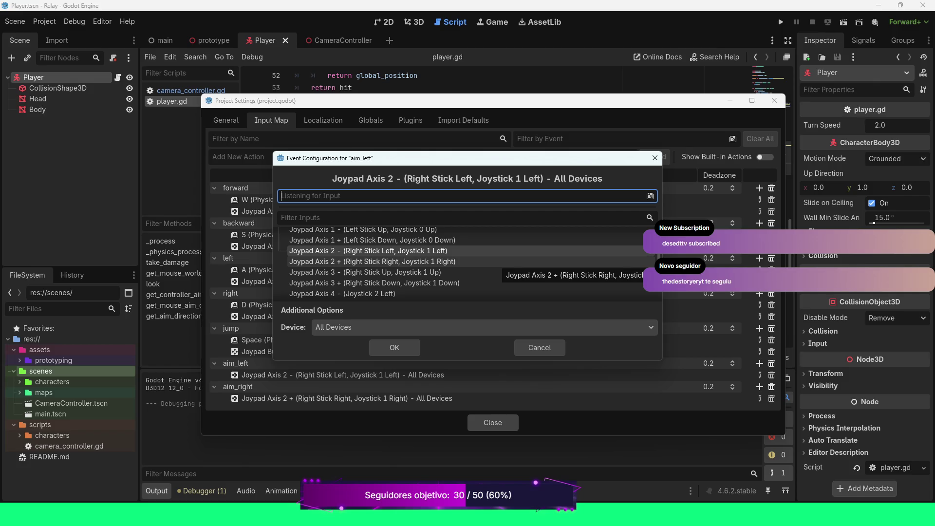
scroll(502, 271, down, 1)
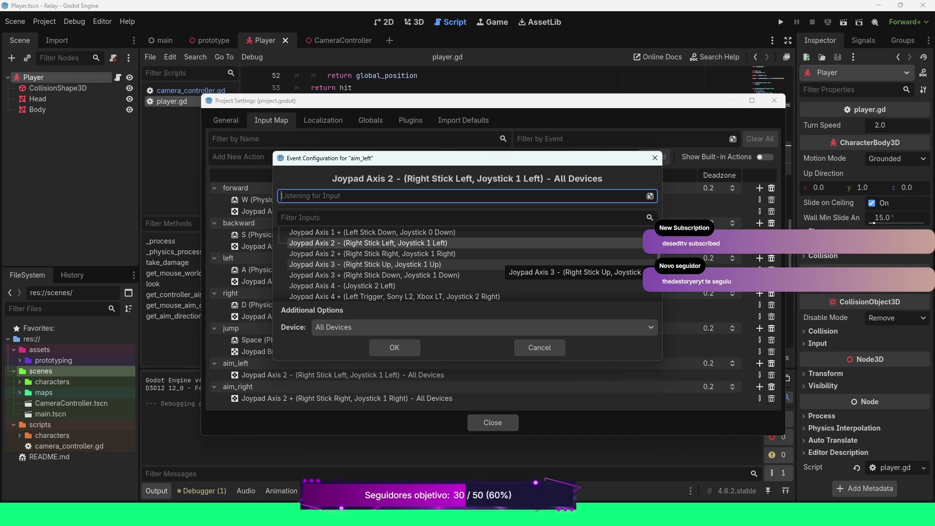
scroll(507, 262, down, 1)
scroll(507, 262, down, 1)
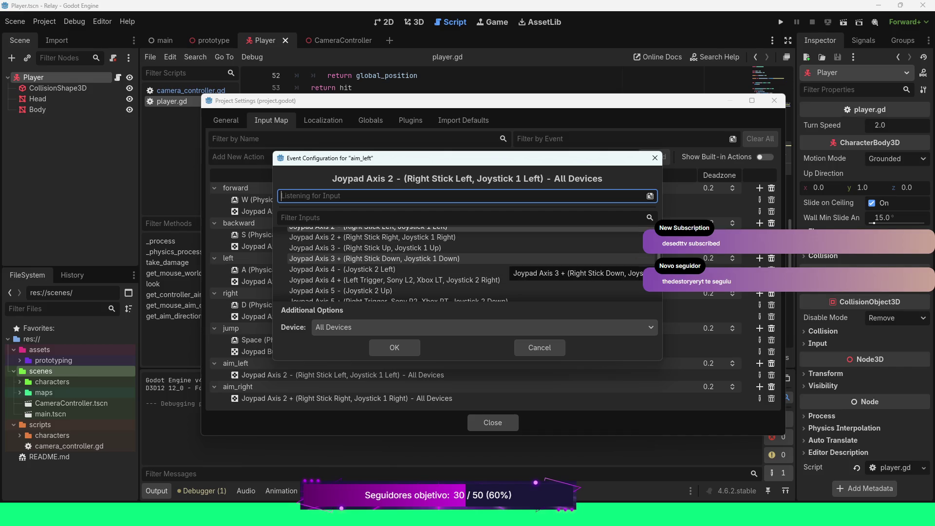
scroll(507, 268, down, 1)
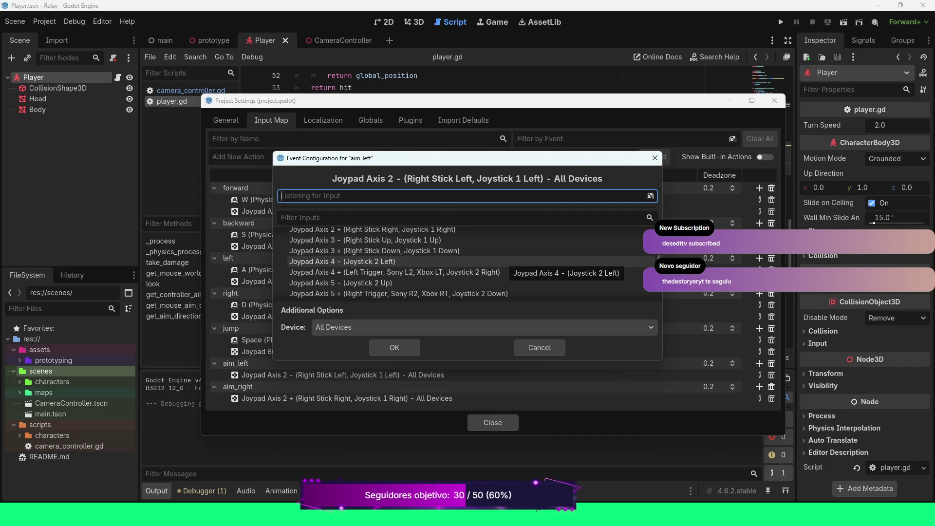
scroll(507, 263, down, 1)
scroll(506, 258, down, 1)
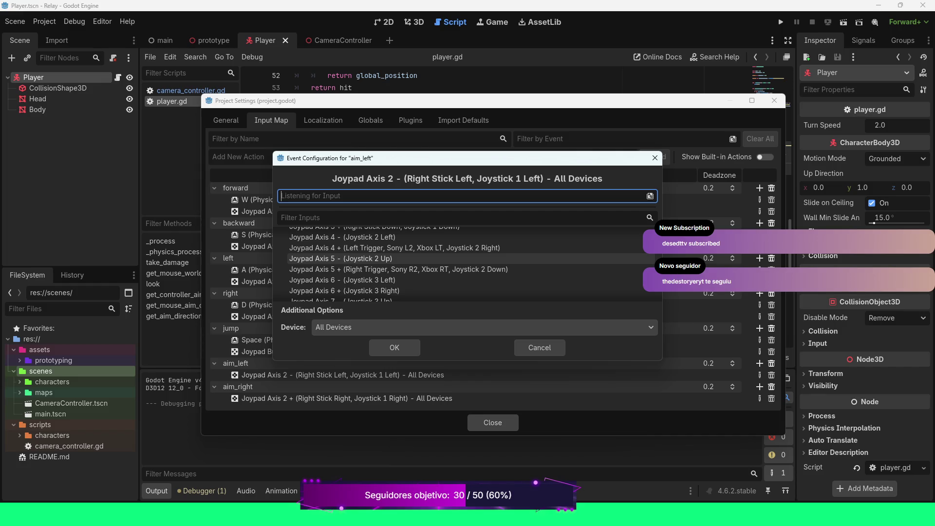
scroll(462, 263, down, 1)
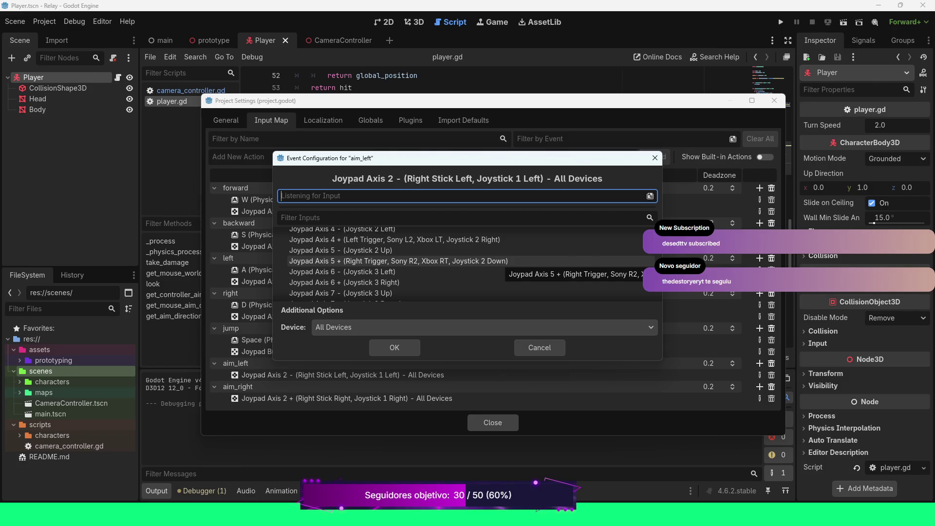
scroll(466, 263, down, 3)
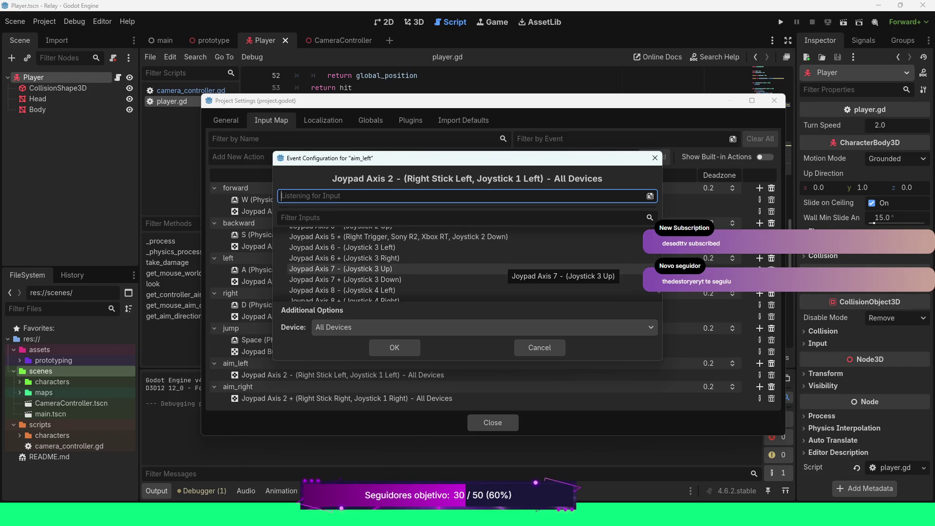
Shift the aim_left Event Configuration dialog right to reveal the full Input Map action list.
mouse_move(468, 160)
mouse_down()
mouse_move(686, 249)
mouse_move(696, 214)
mouse_move(495, 90)
mouse_move(456, 98)
mouse_up()
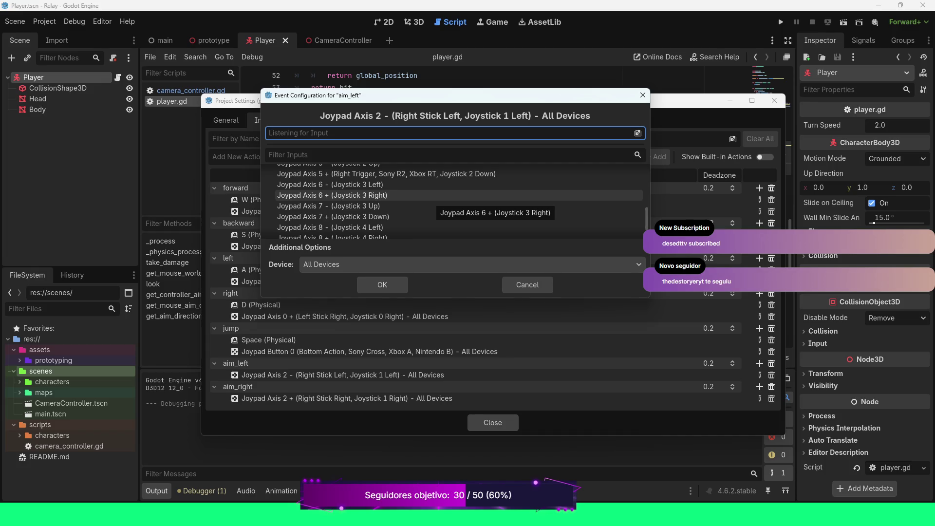
scroll(438, 197, up, 1)
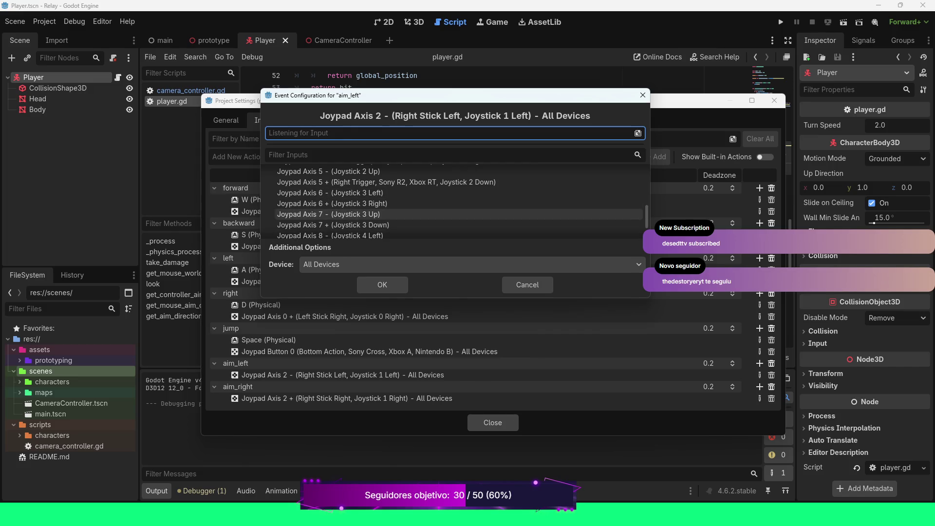
scroll(548, 204, up, 1)
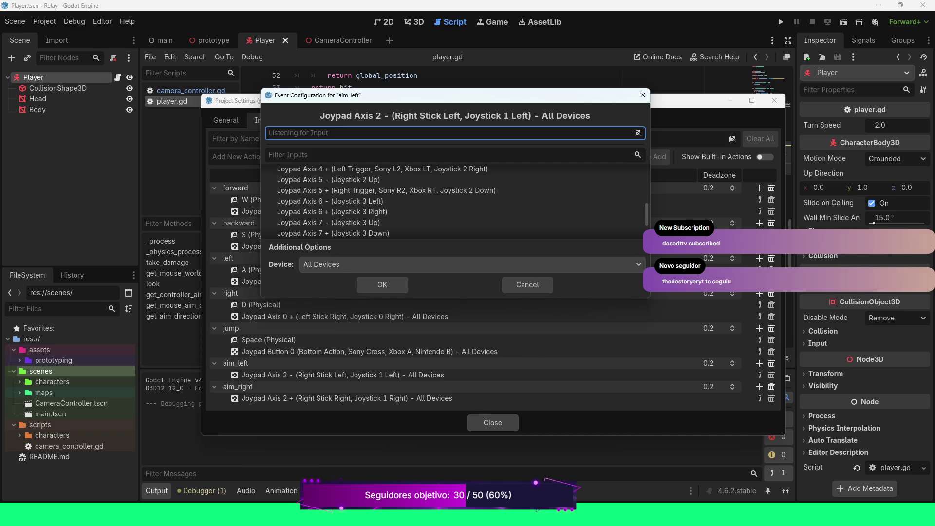
drag(467, 93, 661, 100)
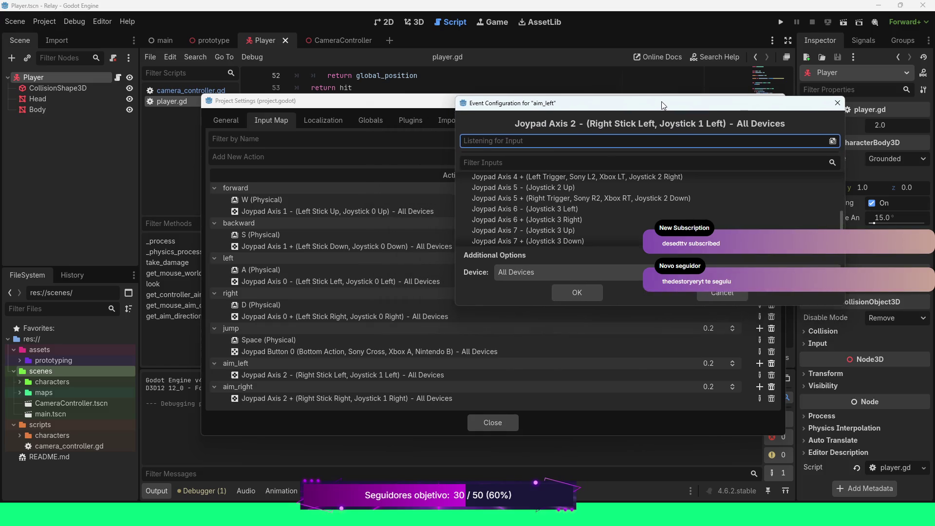